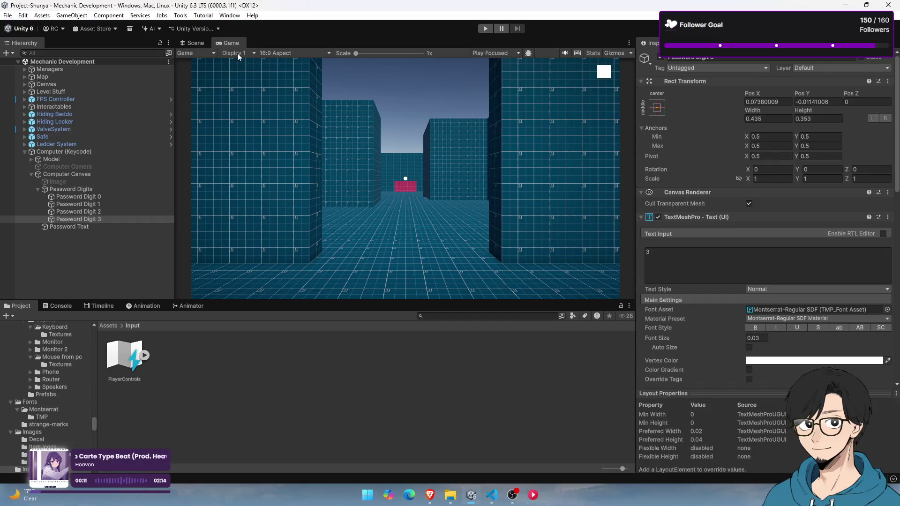
Maximize the Game view, enter Play mode, and walk the player to the computer's password screen
double_click(242, 43)
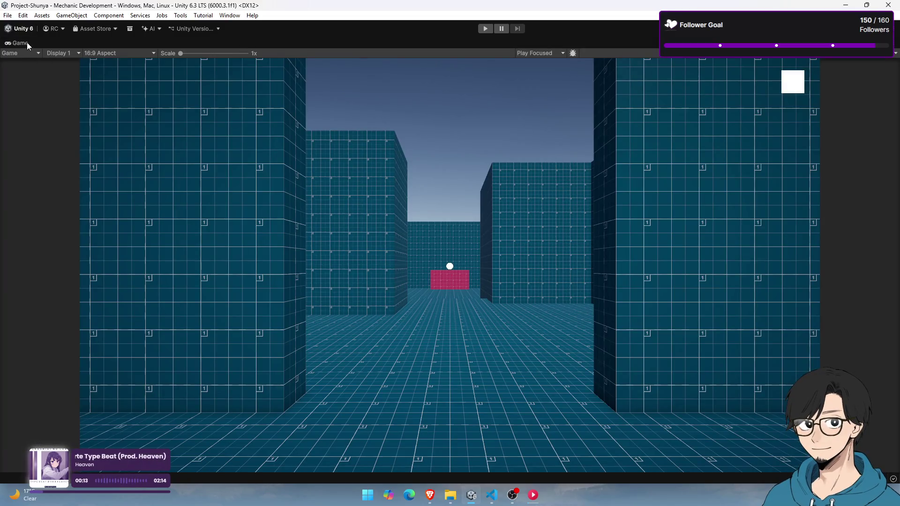
click(485, 29)
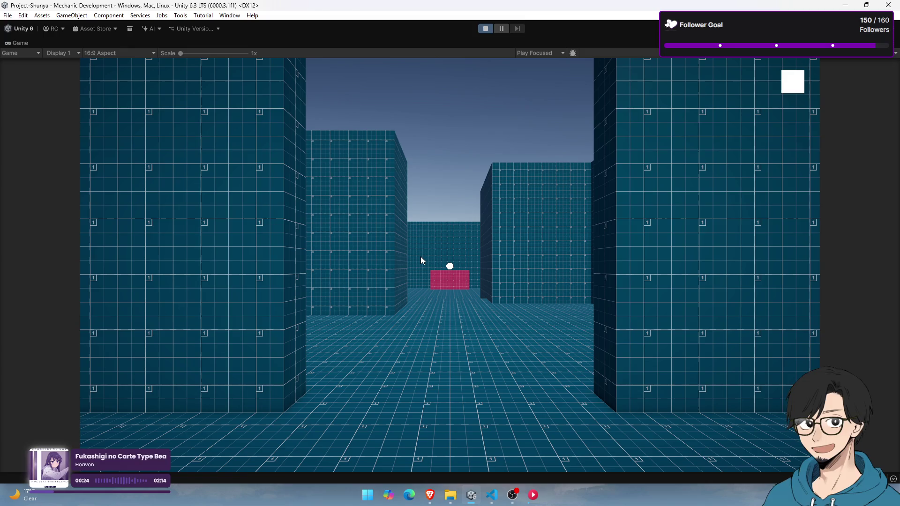
click(421, 254)
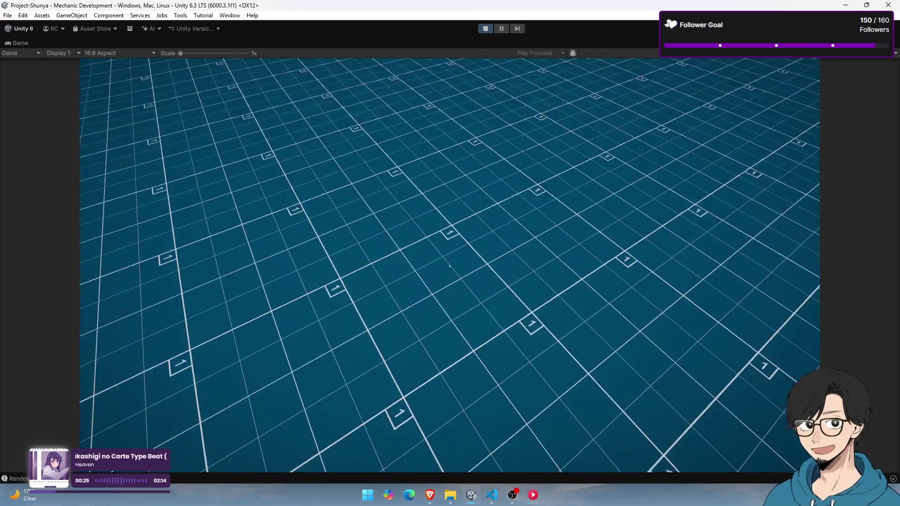
key(s)
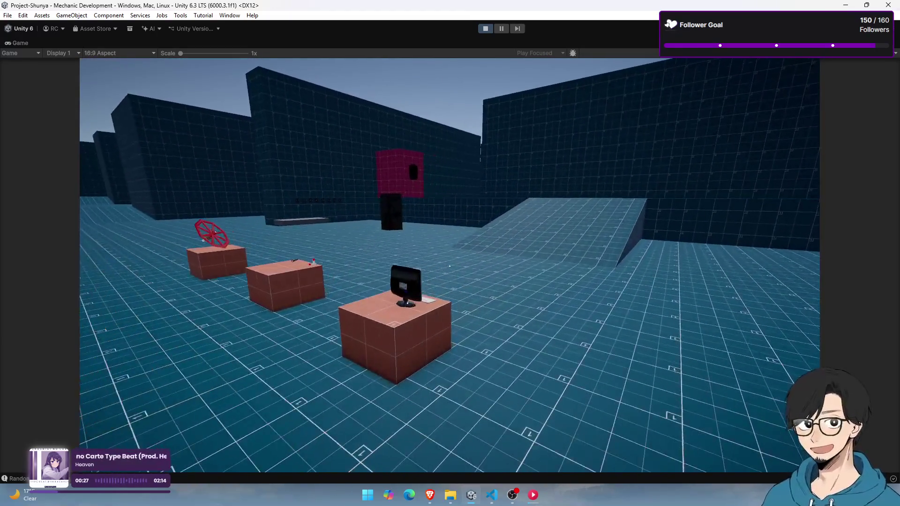
key(w)
key(e)
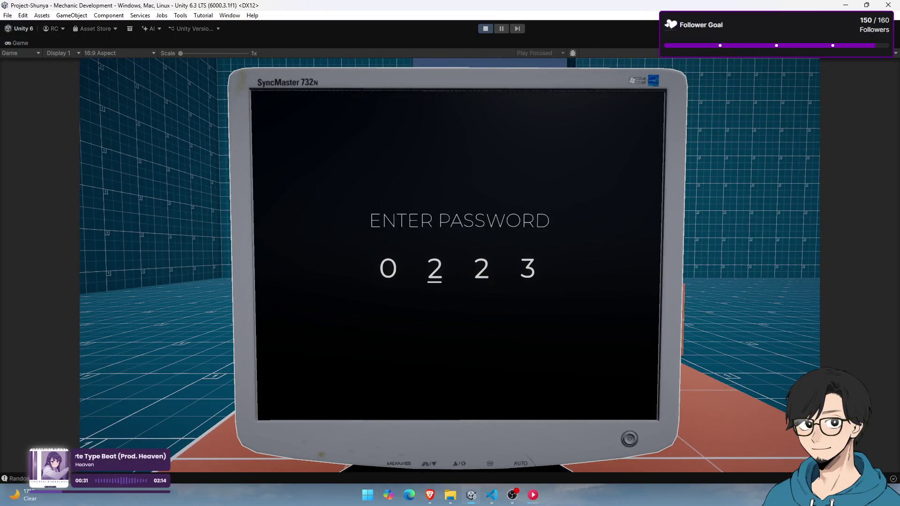
scroll(435, 268, up, 7)
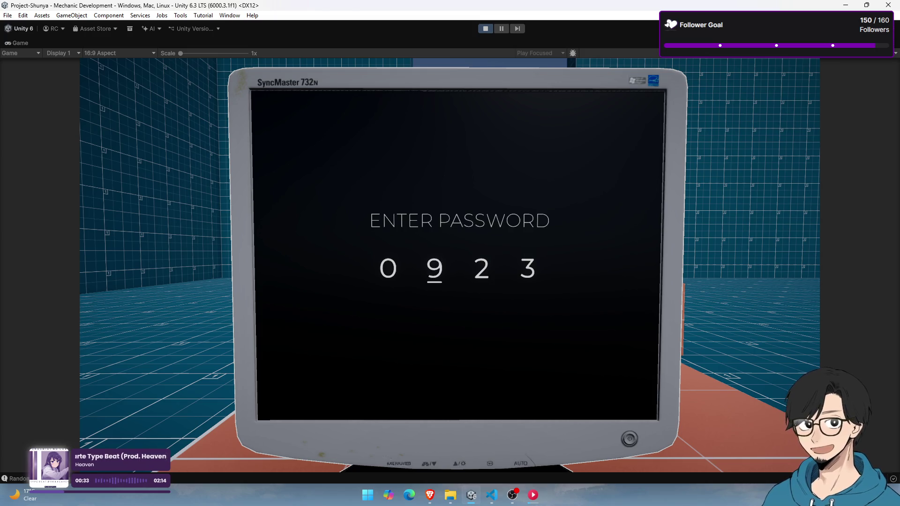
scroll(434, 268, up, 3)
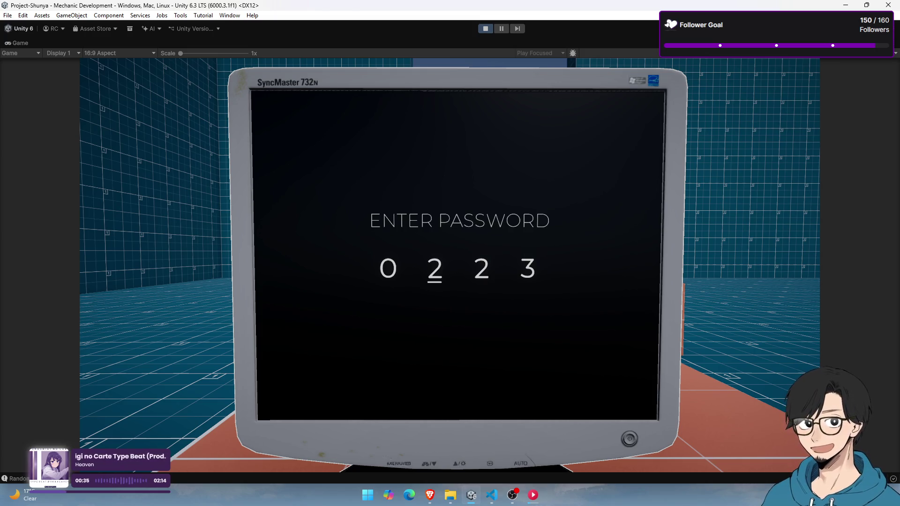
scroll(434, 268, down, 1)
click(389, 268)
scroll(388, 268, down, 5)
click(481, 268)
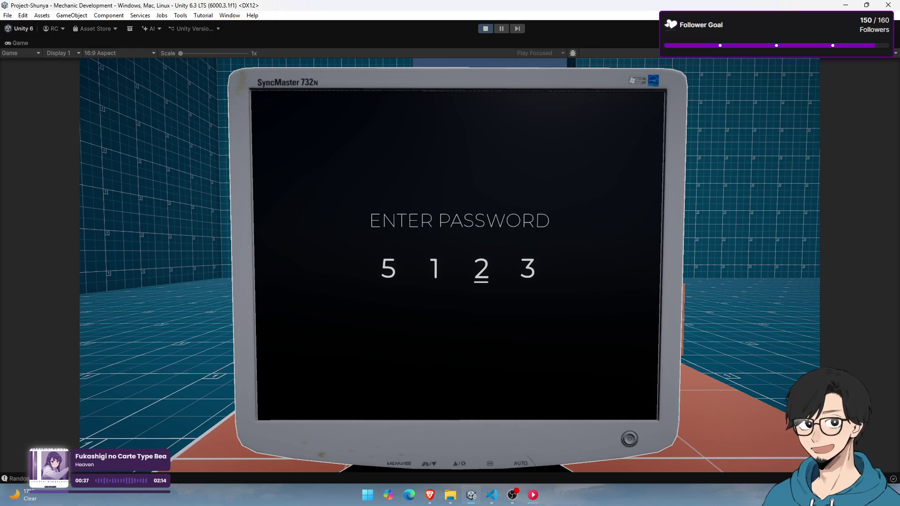
click(528, 268)
scroll(528, 268, up, 3)
scroll(481, 268, down, 4)
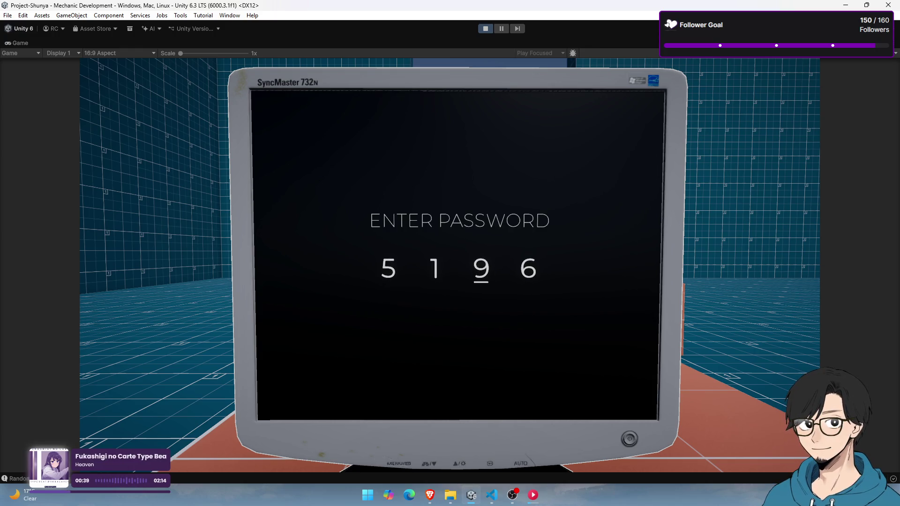
click(435, 268)
scroll(388, 268, up, 2)
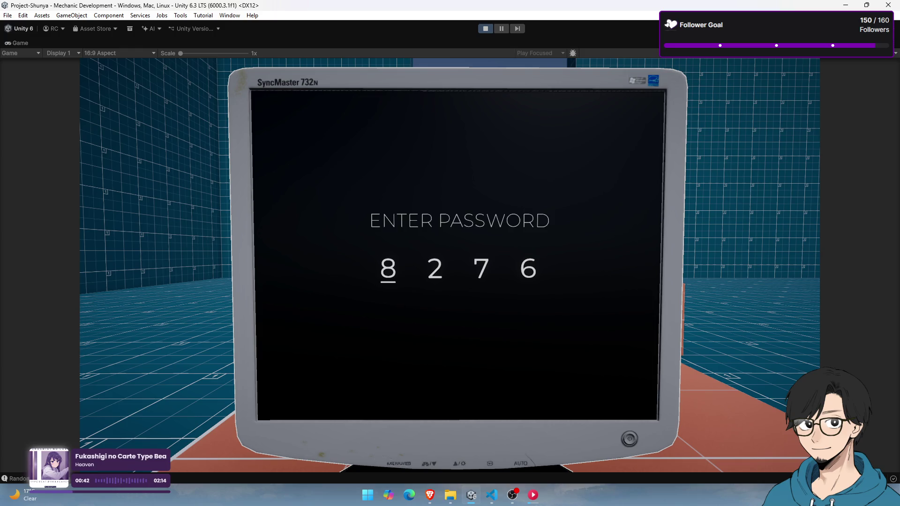
key(super)
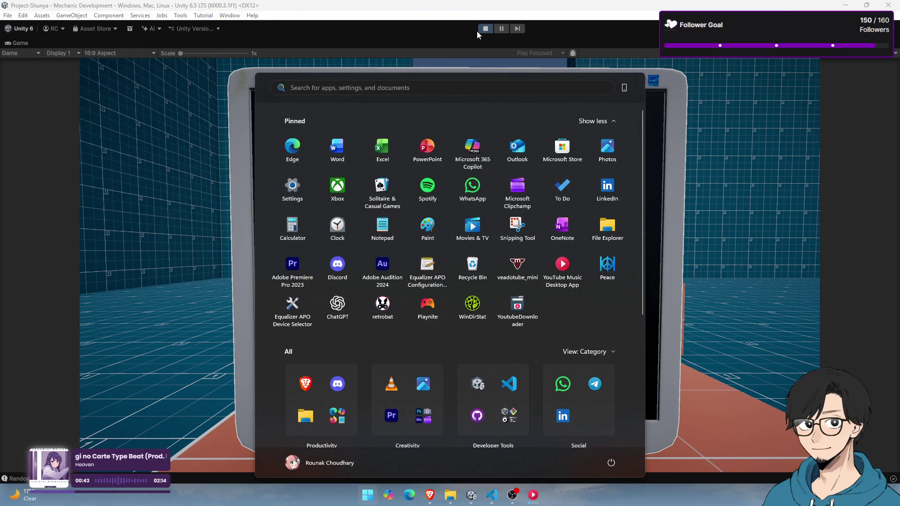
Switch to VS Code and scroll through ComputerUI.cs's digit navigation and increment logic
key(Escape)
key(alt+Tab)
scroll(255, 254, up, 15)
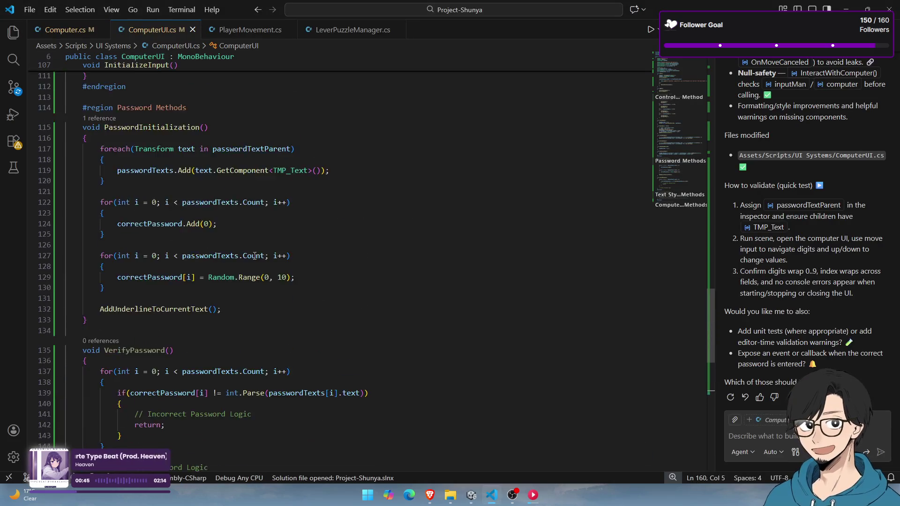
scroll(251, 237, up, 18)
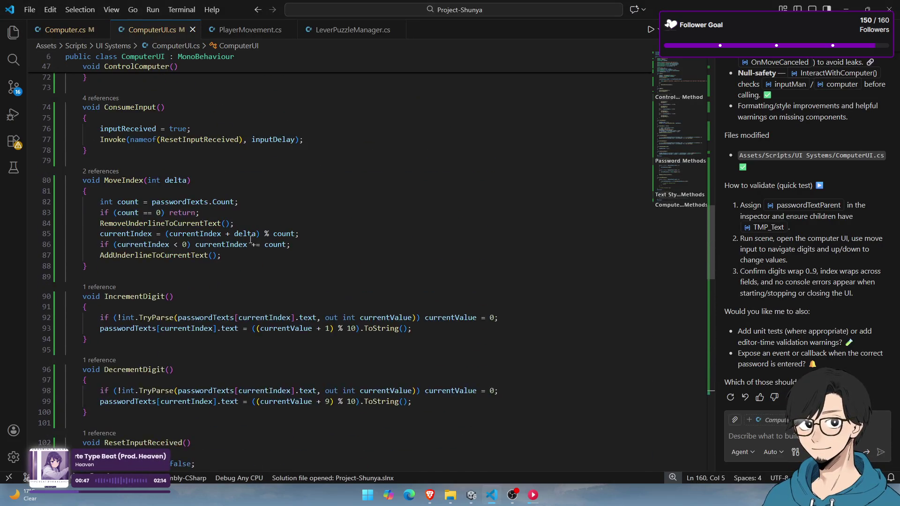
scroll(251, 251, up, 2)
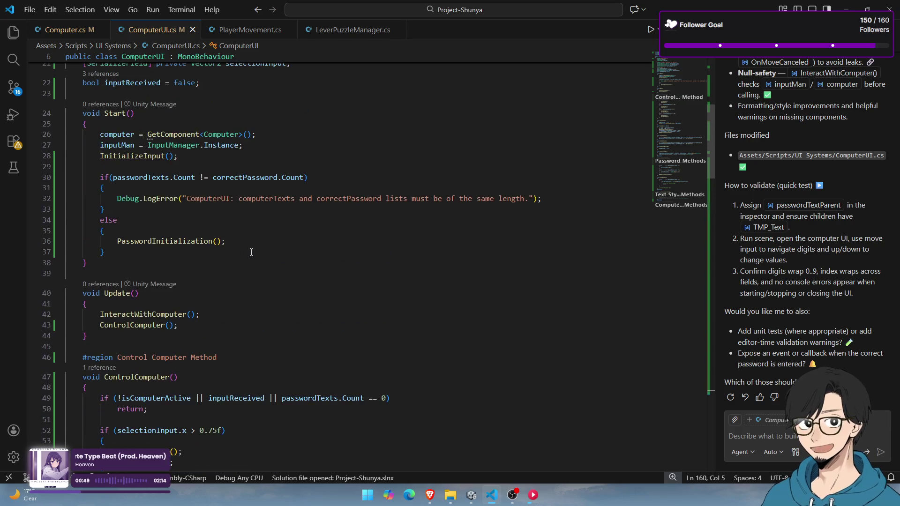
scroll(153, 193, down, 4)
scroll(153, 193, down, 7)
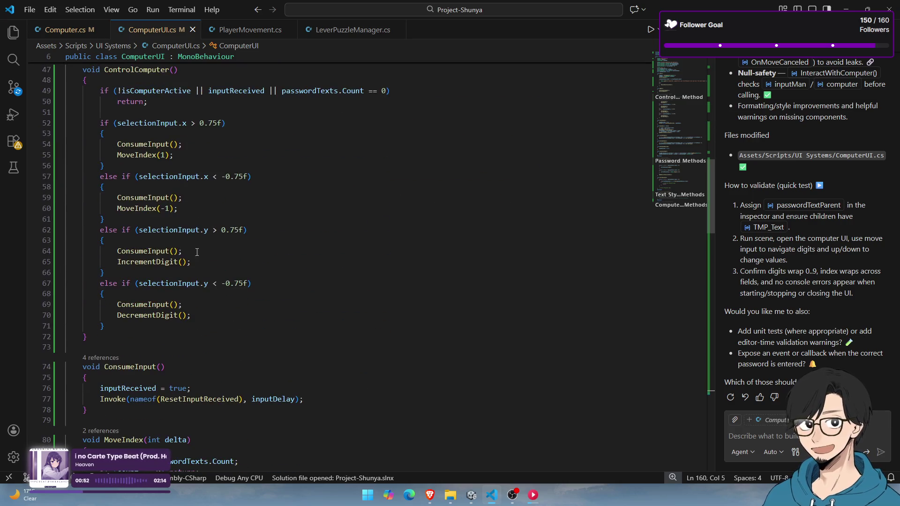
scroll(153, 288, down, 15)
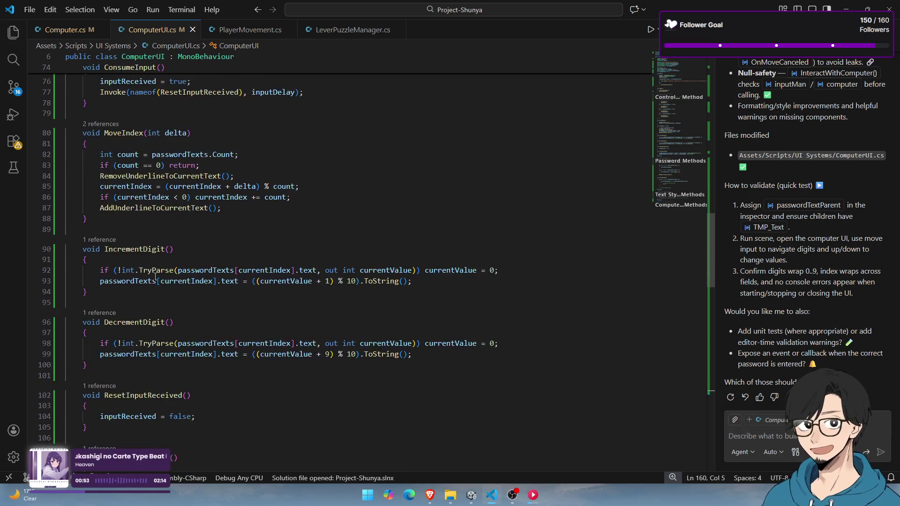
scroll(184, 247, down, 6)
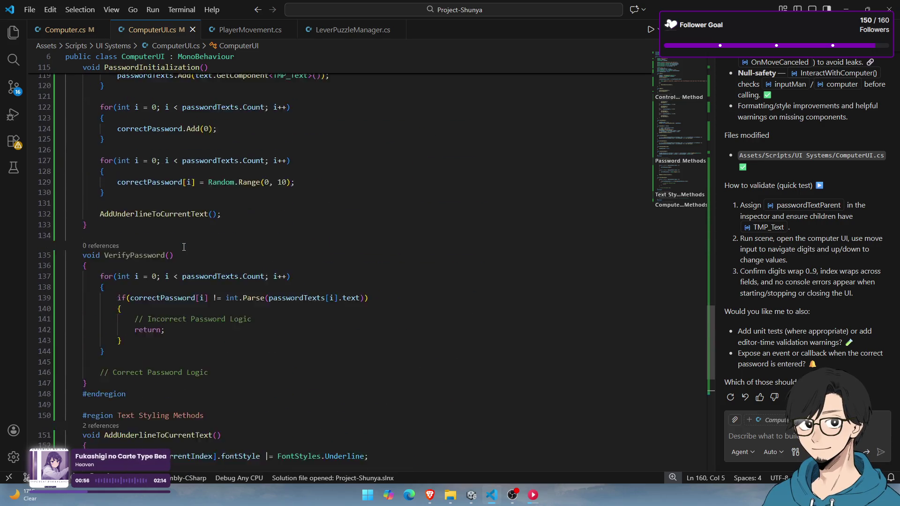
Select the VerifyPassword method name on line 135 and scroll back up
drag(174, 208, 104, 210)
scroll(218, 275, up, 8)
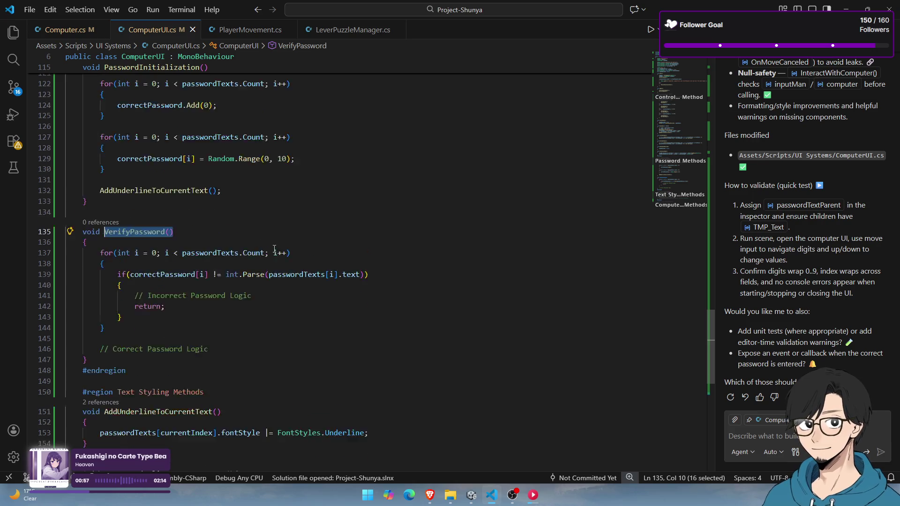
scroll(218, 275, up, 14)
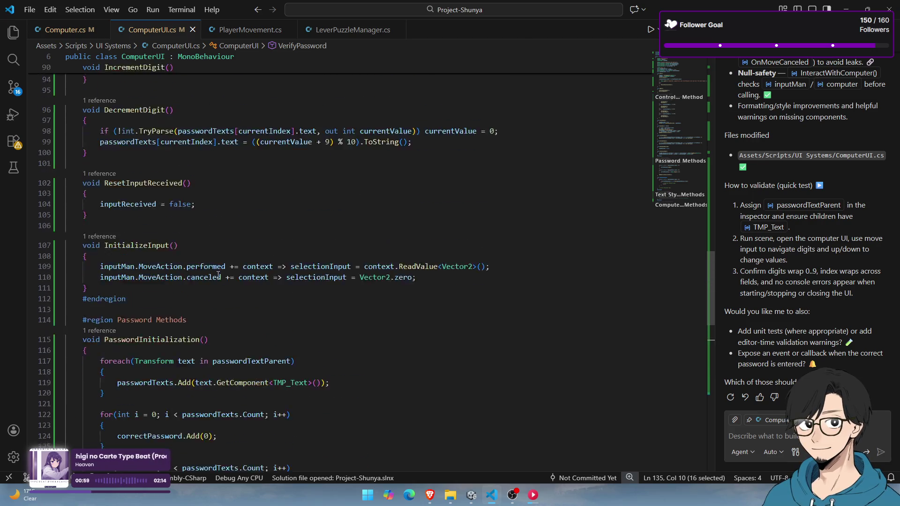
scroll(187, 311, up, 3)
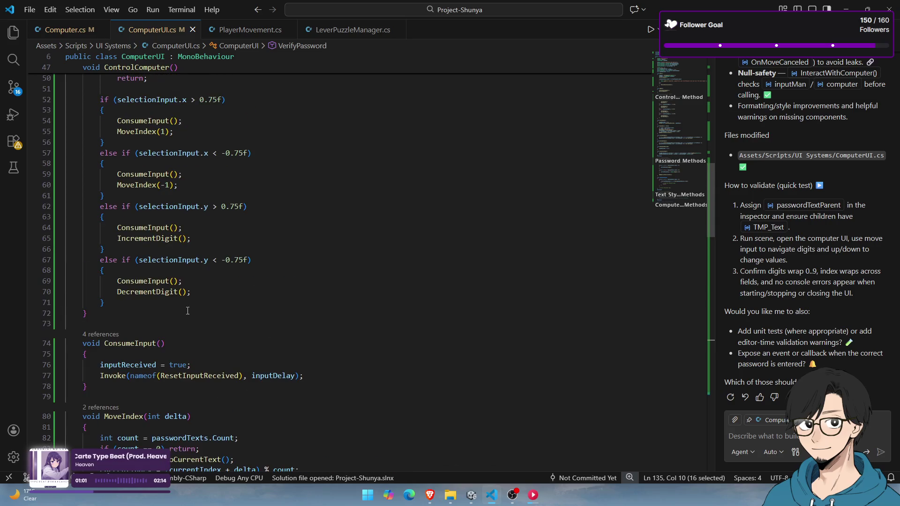
Add a VerifyPassword(); call after the last input branch in ControlComputer
click(147, 305)
key(Return)
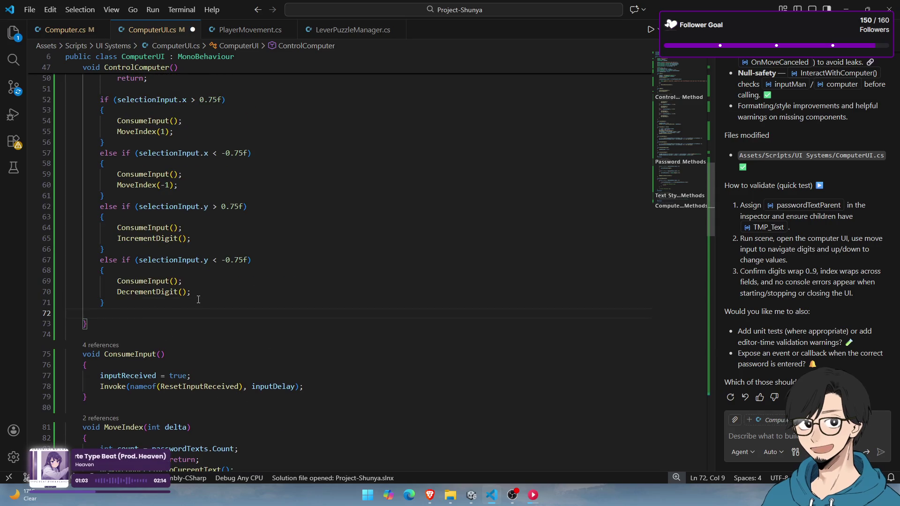
text(VerifyPassword();)
click(198, 300)
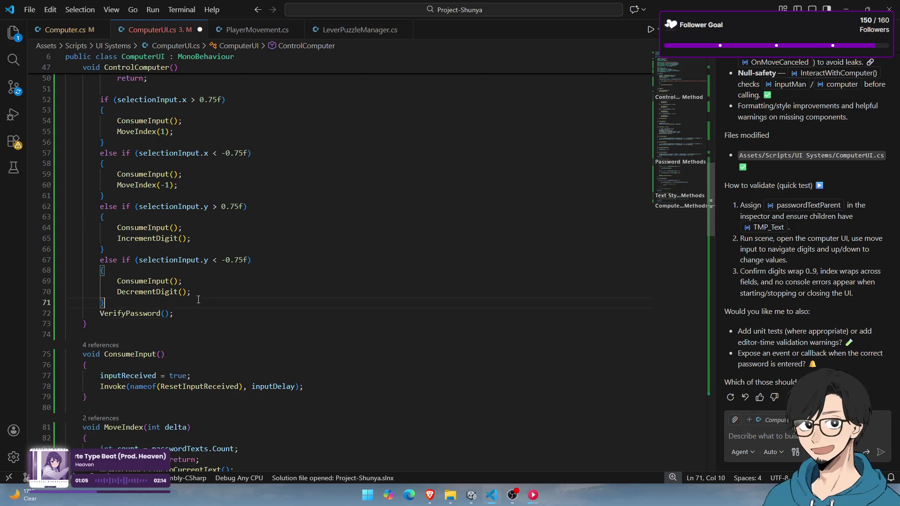
key(Return)
Declare a bool isComputerUnlocked = false field below isComputerActive
scroll(180, 329, up, 2)
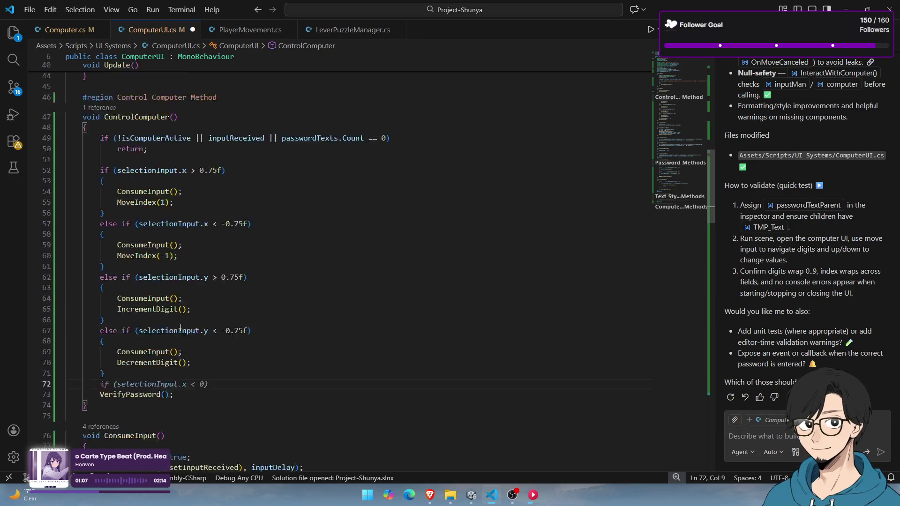
scroll(180, 329, up, 10)
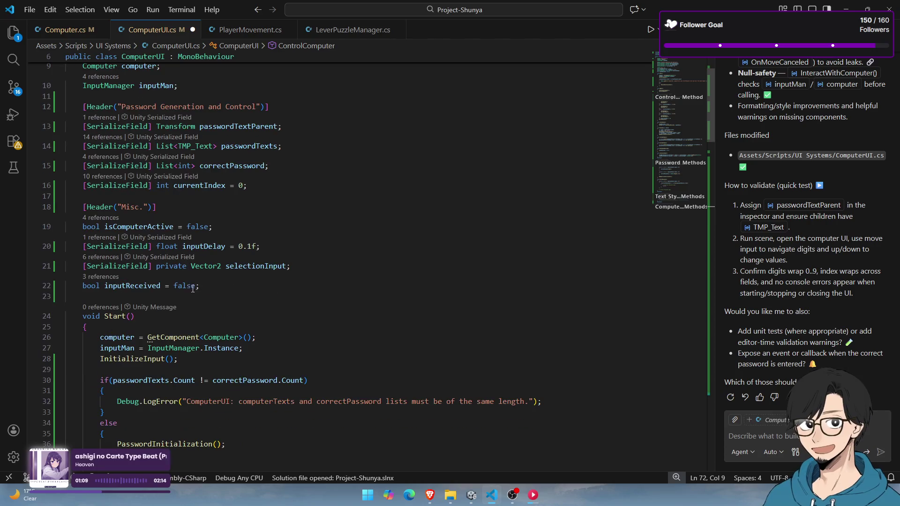
click(233, 230)
key(Return)
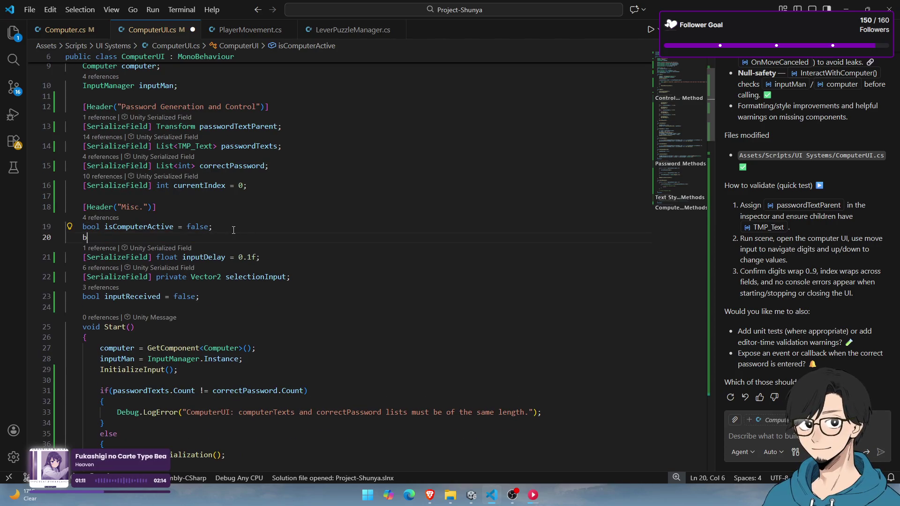
text(bool)
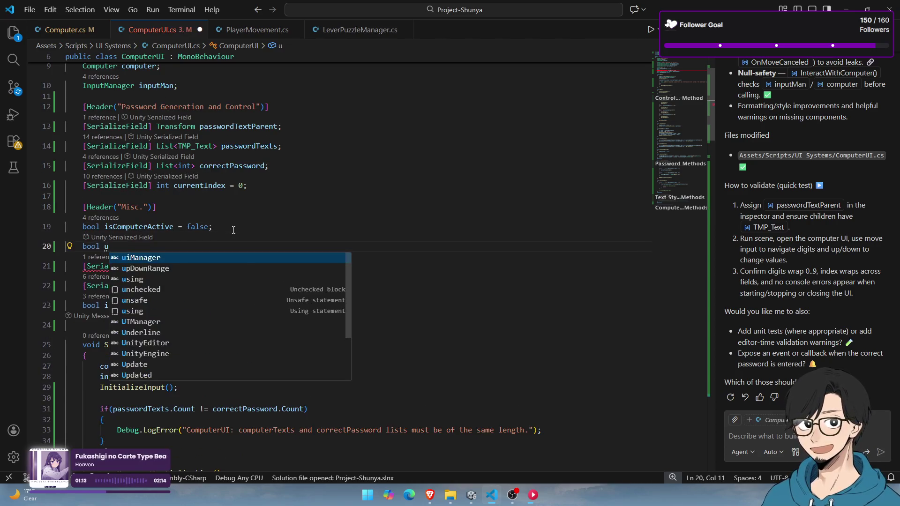
text( isCompute)
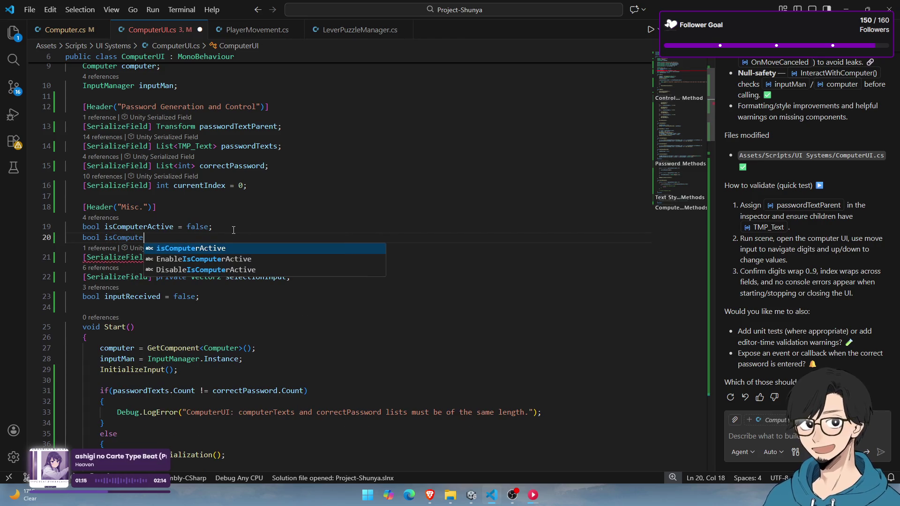
text(rUnlocked =)
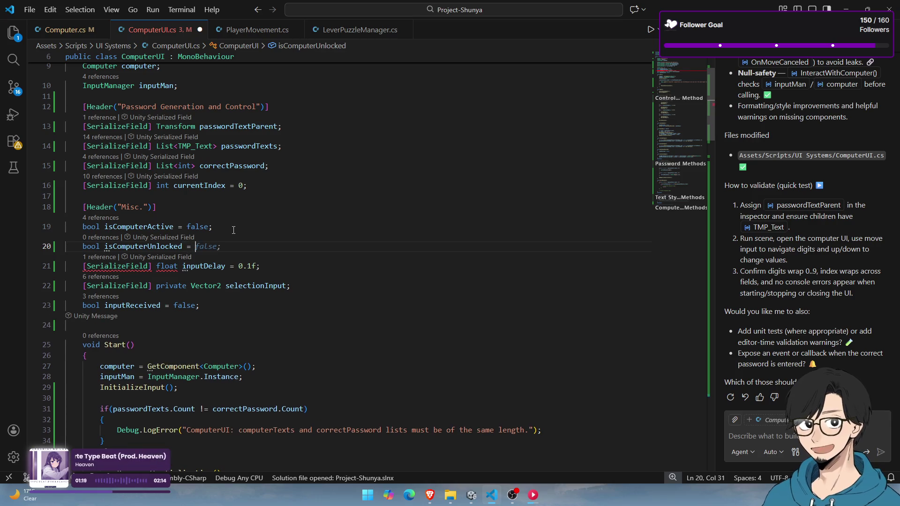
key(Tab)
Shorten the field name to isUnlocked and select it
key(ctrl+shift+Left)
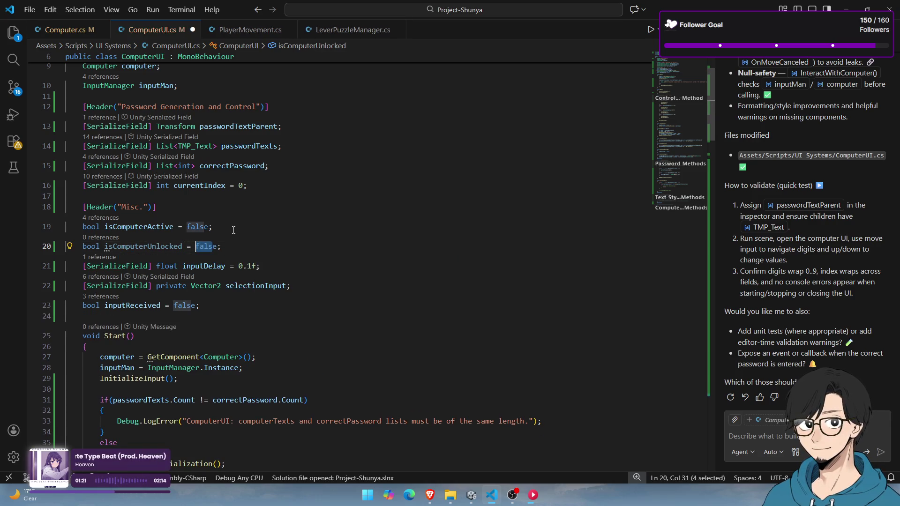
key(ctrl+Left)
key(ctrl+Left)
key(shift+Right)
key(shift+Right)
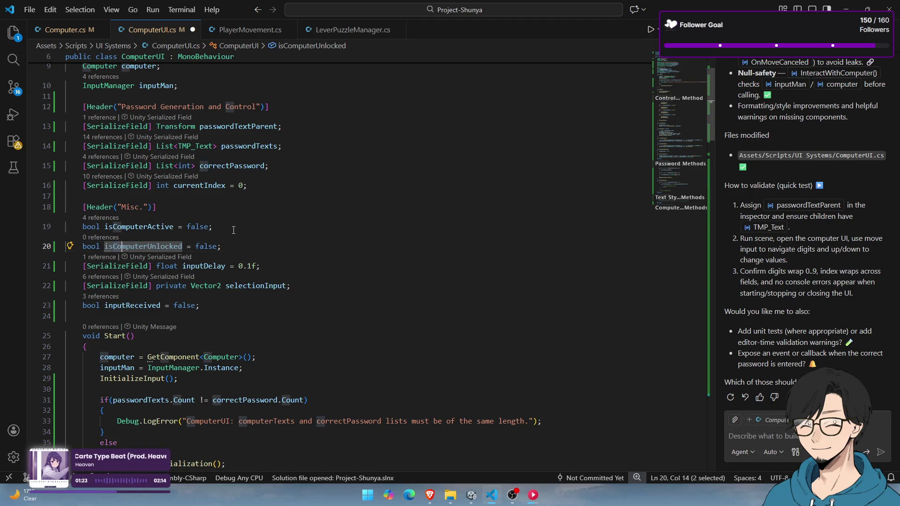
key(shift+Right)
key(shift+Right)
key(shift+Right)
key(BackSpace)
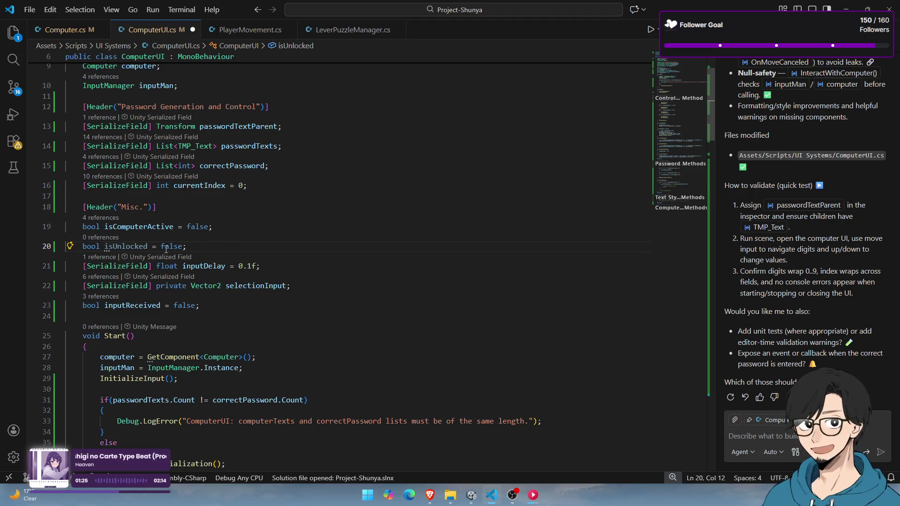
key(ctrl+d)
scroll(181, 250, down, 5)
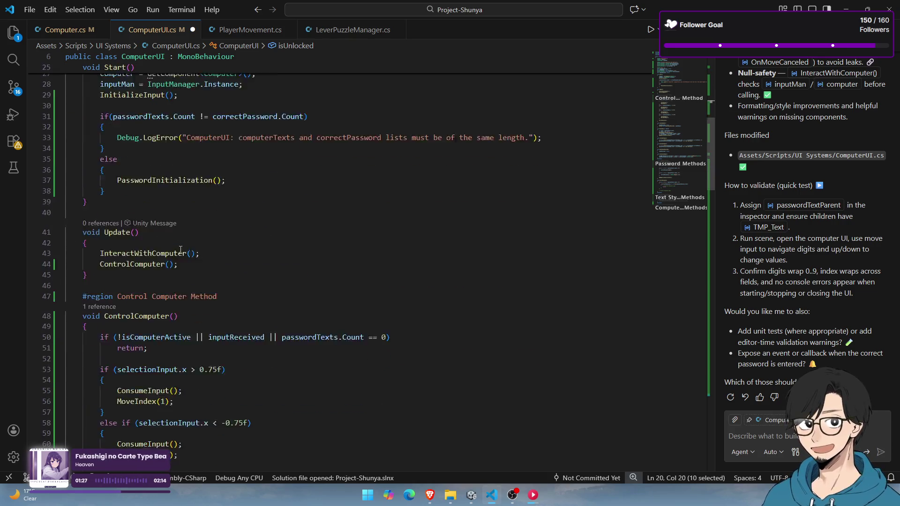
scroll(181, 250, down, 3)
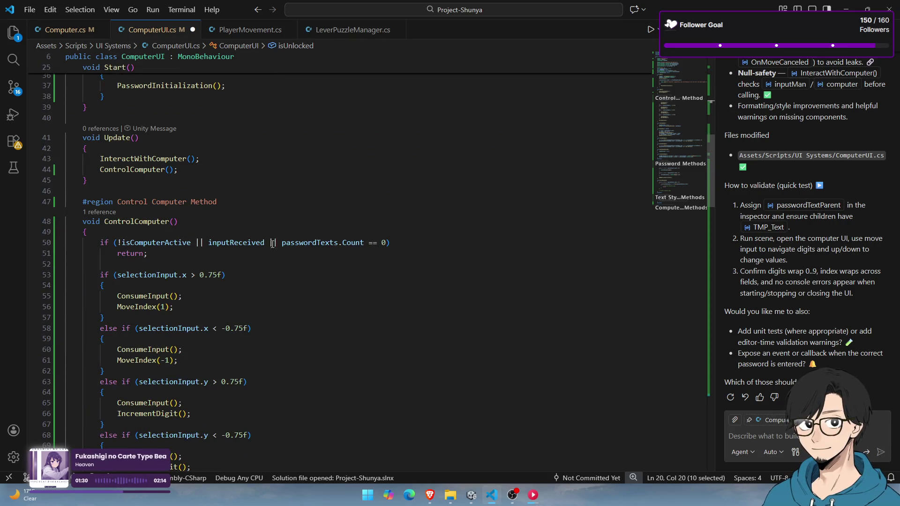
Extend line 50's early-return condition with '|| isUnlocked'
click(385, 243)
text(|| isUnlocked)
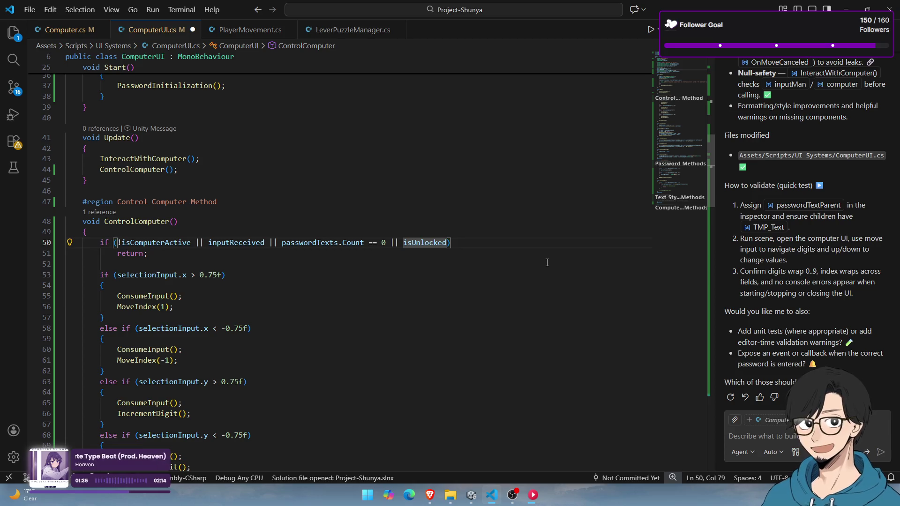
scroll(334, 316, down, 4)
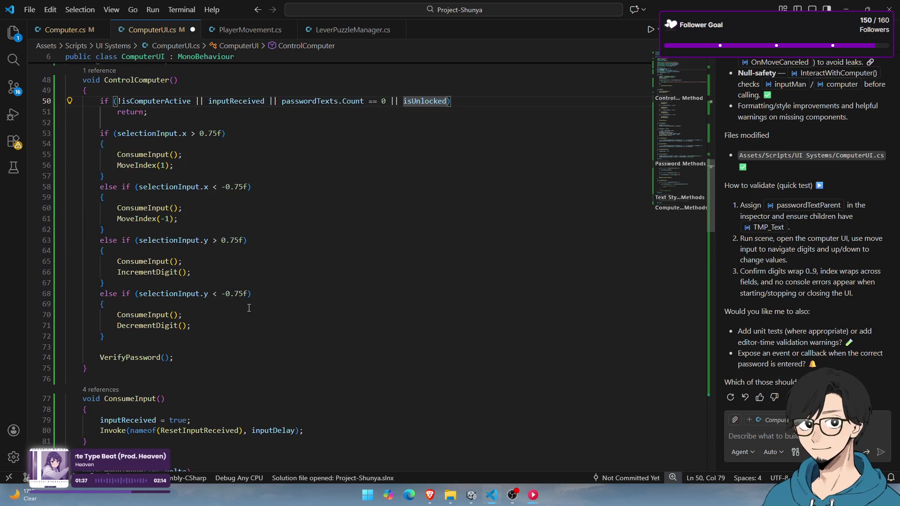
scroll(215, 343, down, 1)
scroll(171, 335, down, 1)
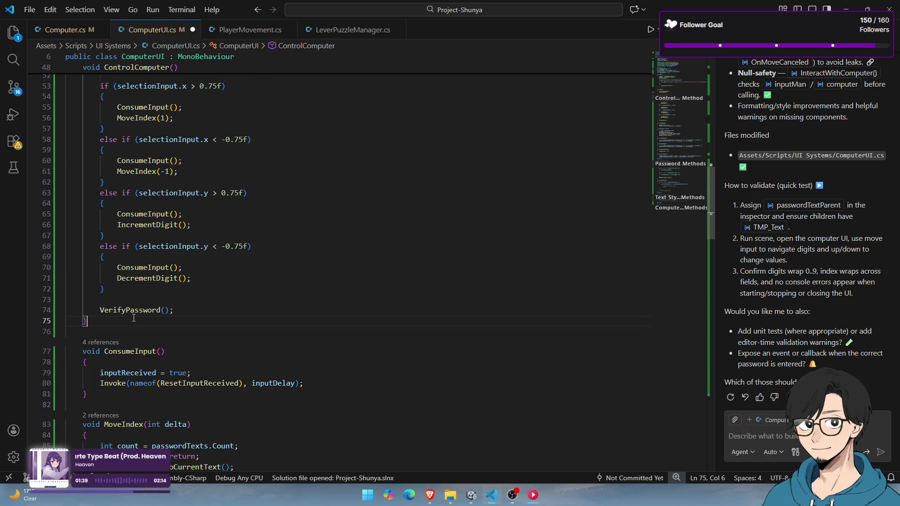
double_click(136, 312)
Replace the '// Correct Password Logic' comment with isUnlocked = true and a Debug.Log unlock message
scroll(259, 301, down, 8)
scroll(258, 300, down, 1)
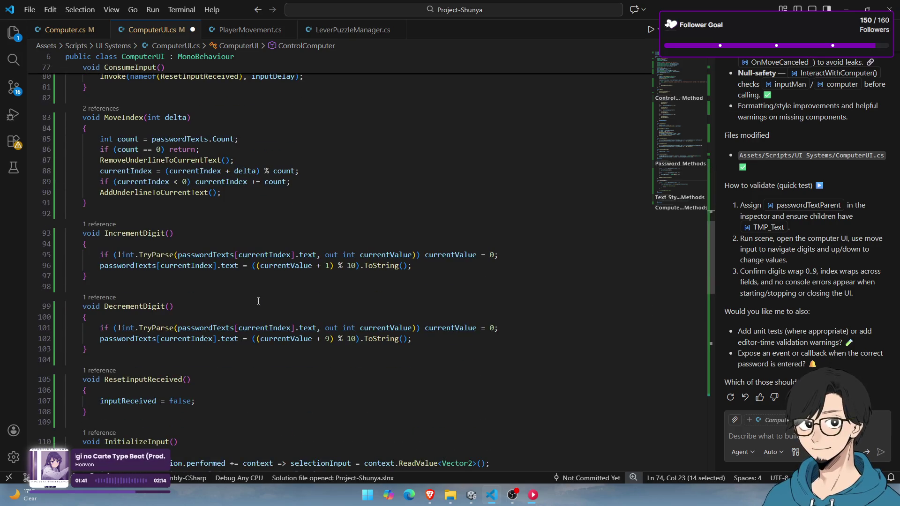
scroll(257, 302, up, 6)
scroll(112, 218, down, 5)
scroll(112, 218, down, 15)
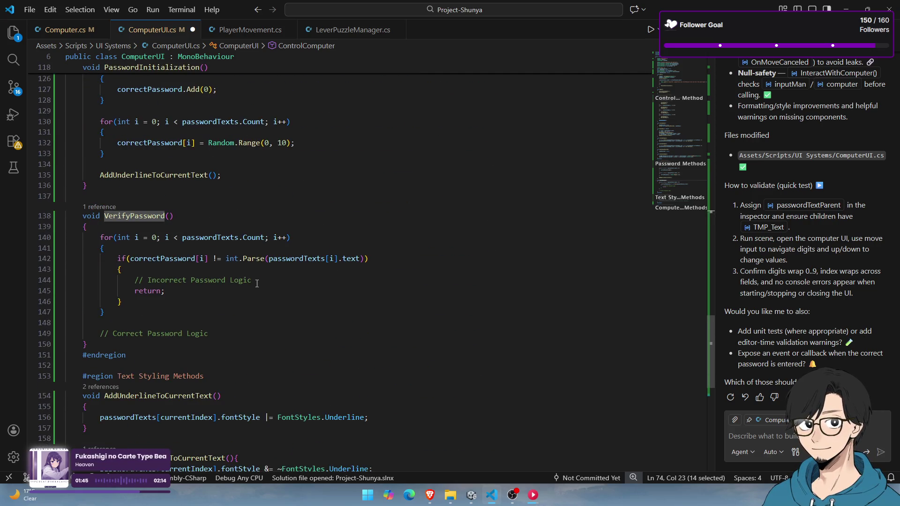
drag(257, 283, 135, 284)
drag(228, 334, 100, 334)
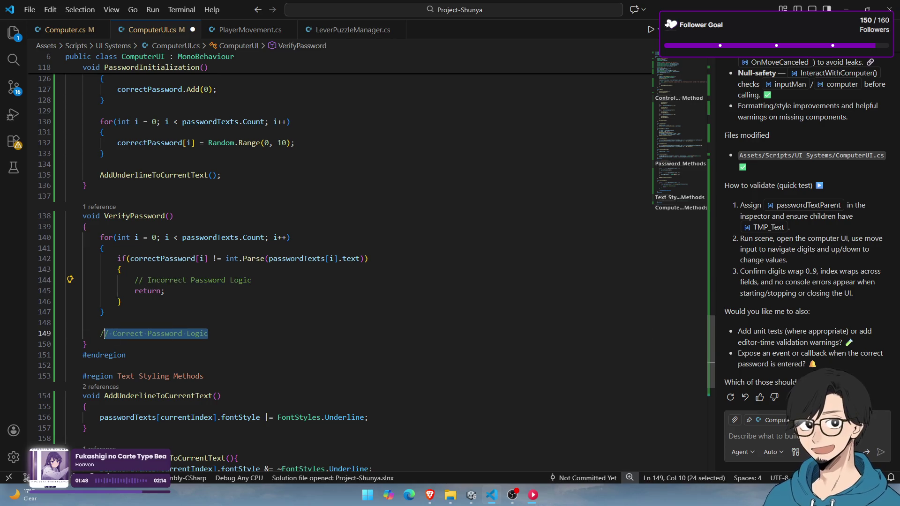
text(isUnlocked = t)
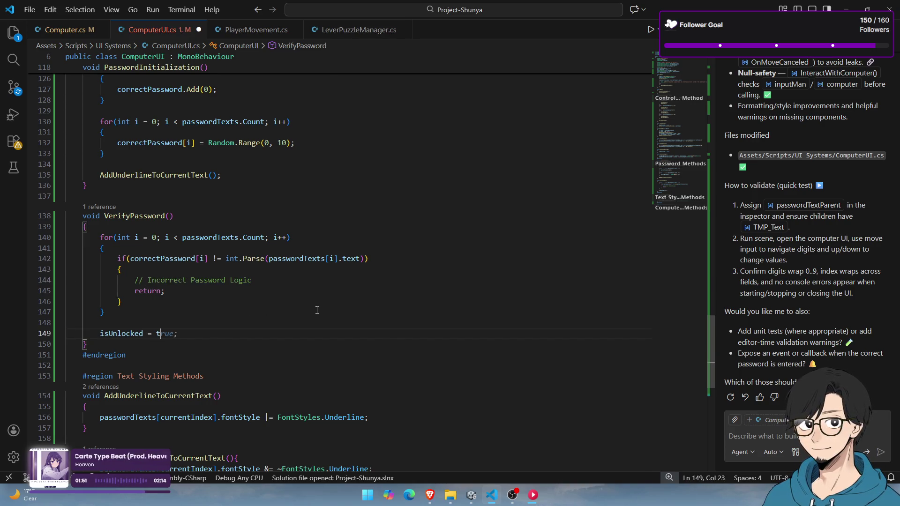
key(Tab)
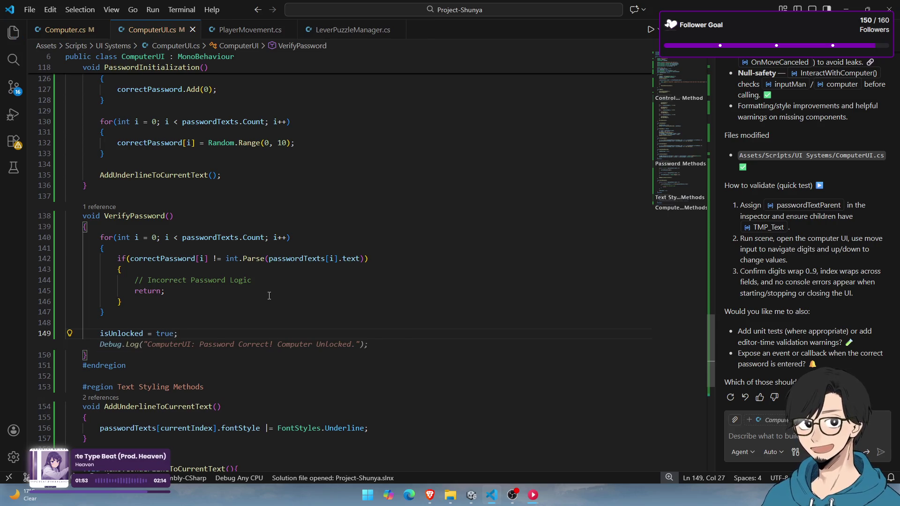
key(Tab)
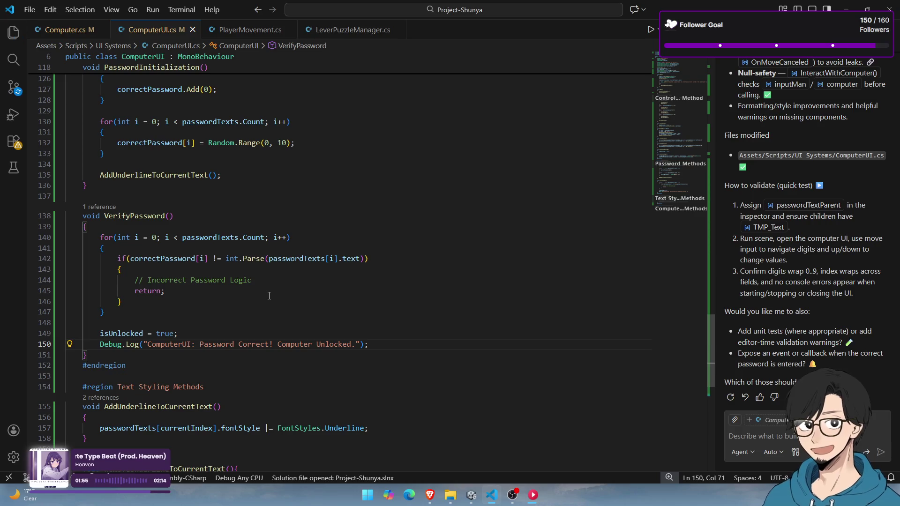
key(alt+Tab)
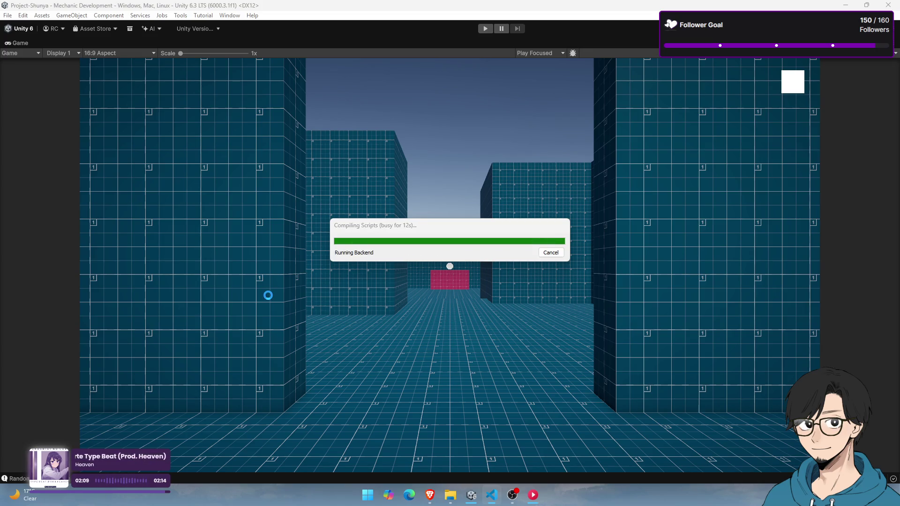
Bring OBS Studio to the front once the scripts finish compiling
click(514, 497)
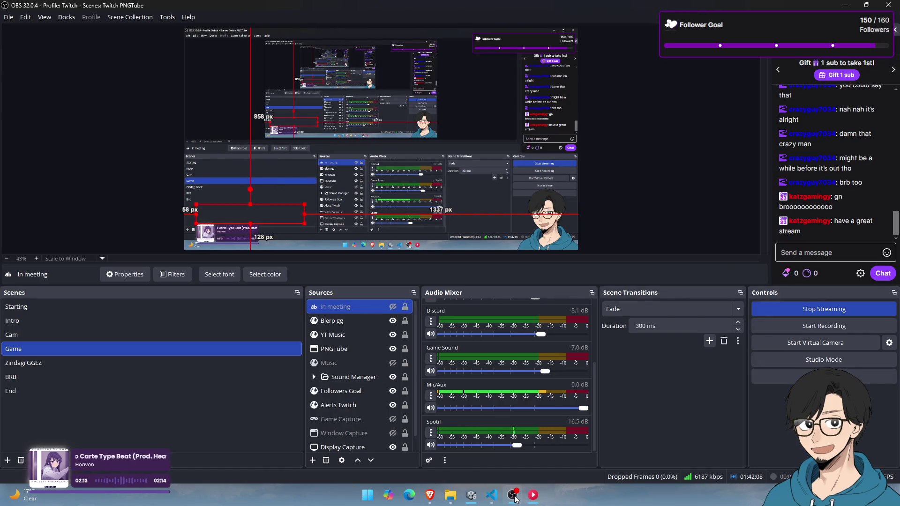
Minimize OBS, start Play mode in Unity, and close the YouTube Music window
click(514, 497)
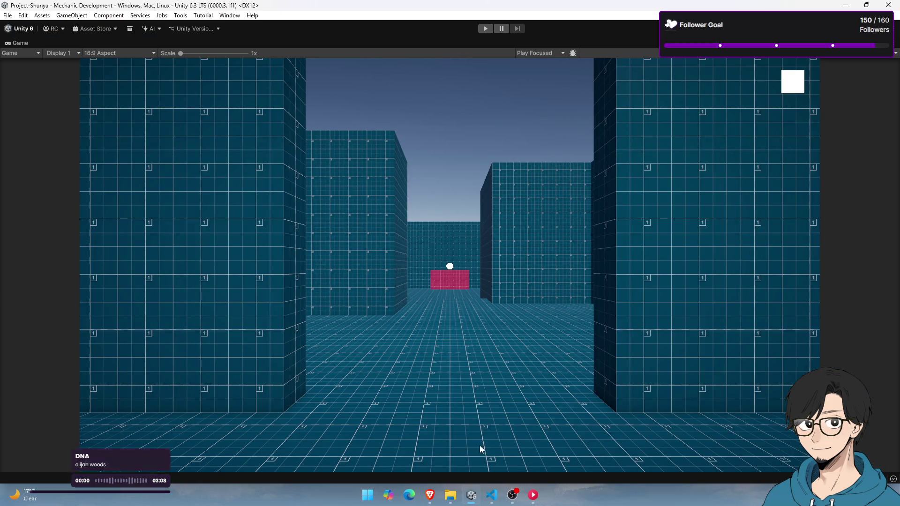
click(491, 30)
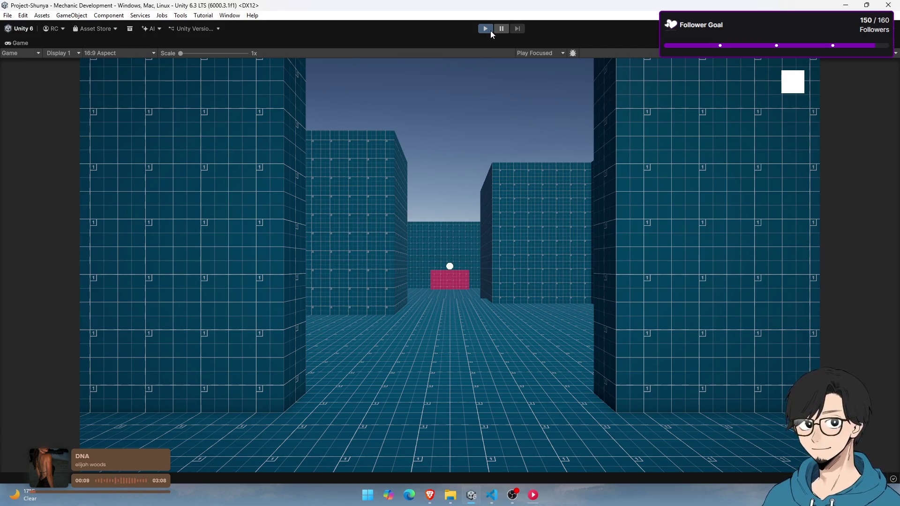
click(533, 495)
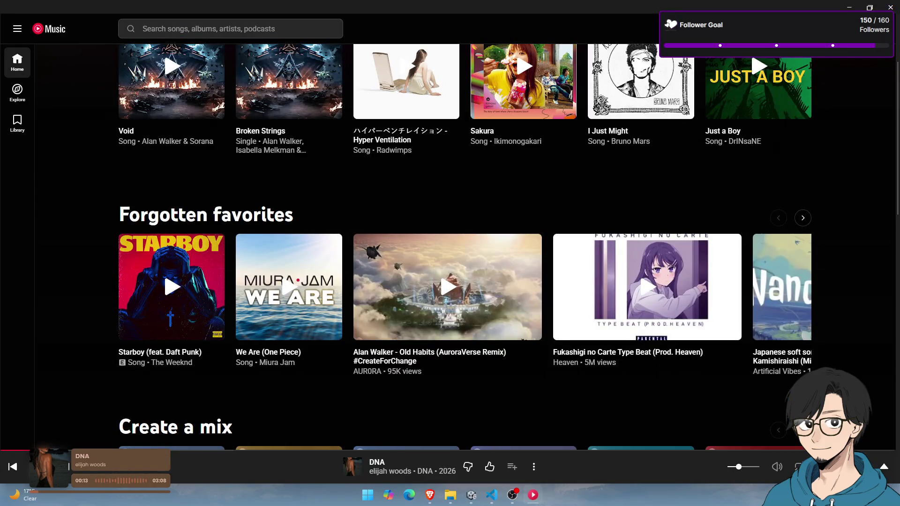
click(881, 7)
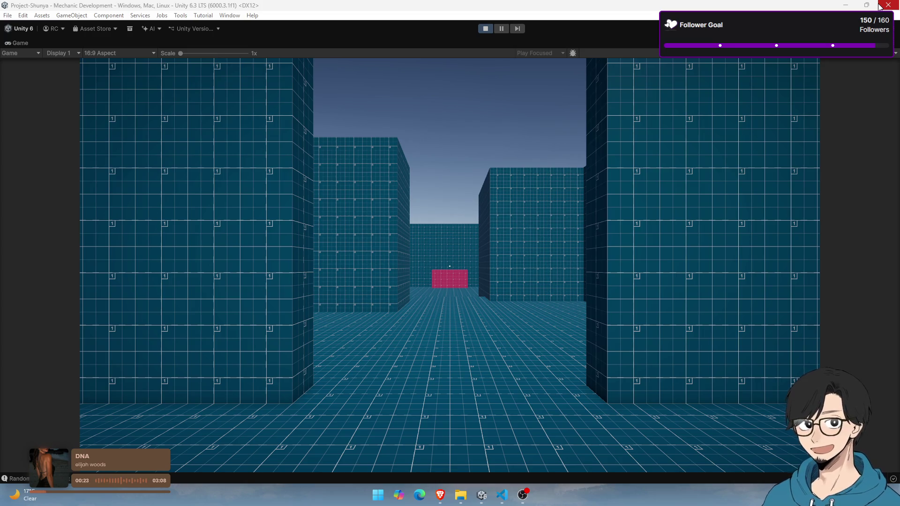
Walk the player toward the computer and un-maximize the Game view to restore the editor layout
click(609, 220)
key(w)
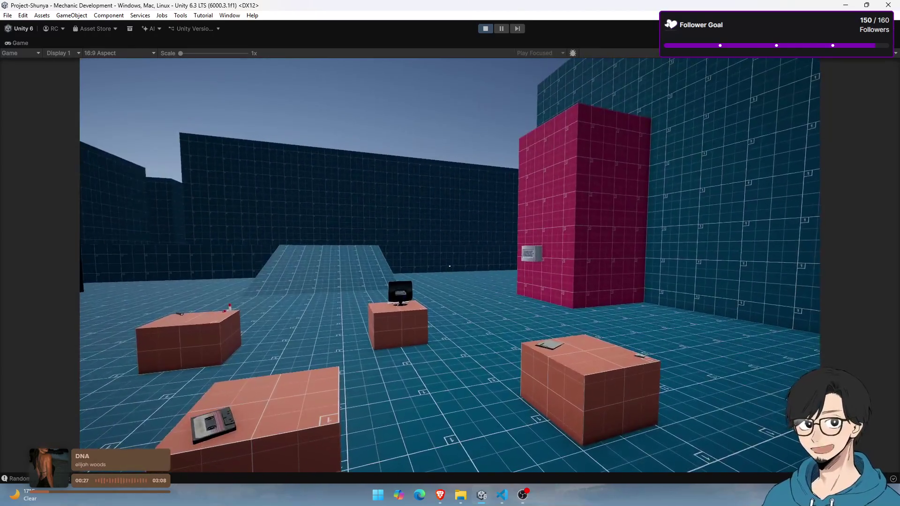
key(super)
key(super)
right_click(28, 45)
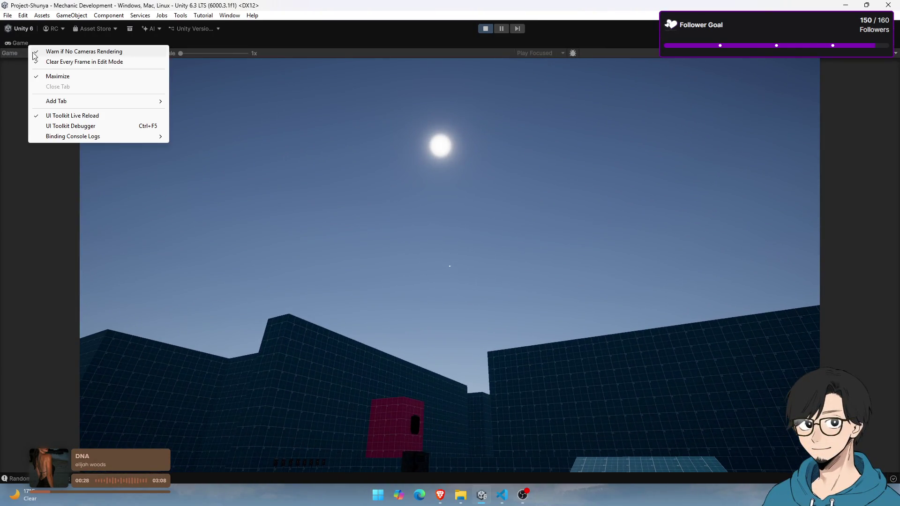
click(45, 74)
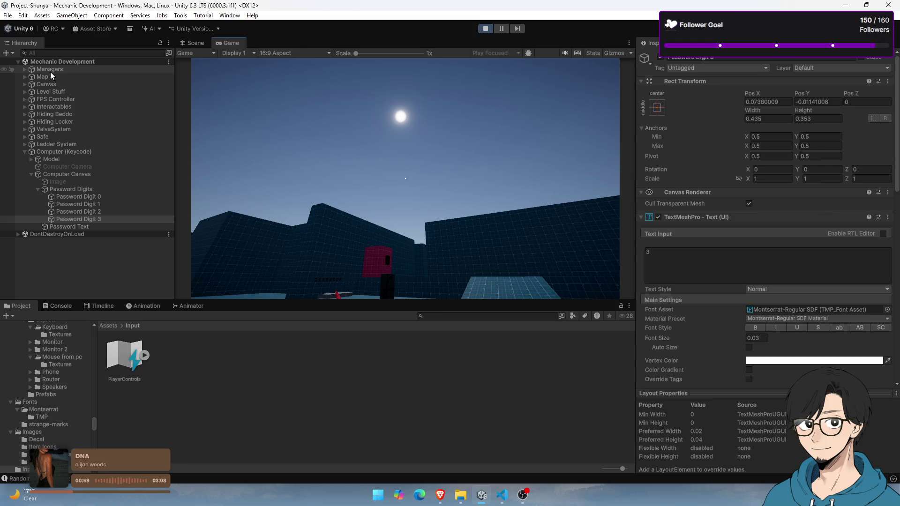
key(alt+Tab)
key(alt+Tab)
key(alt+Tab)
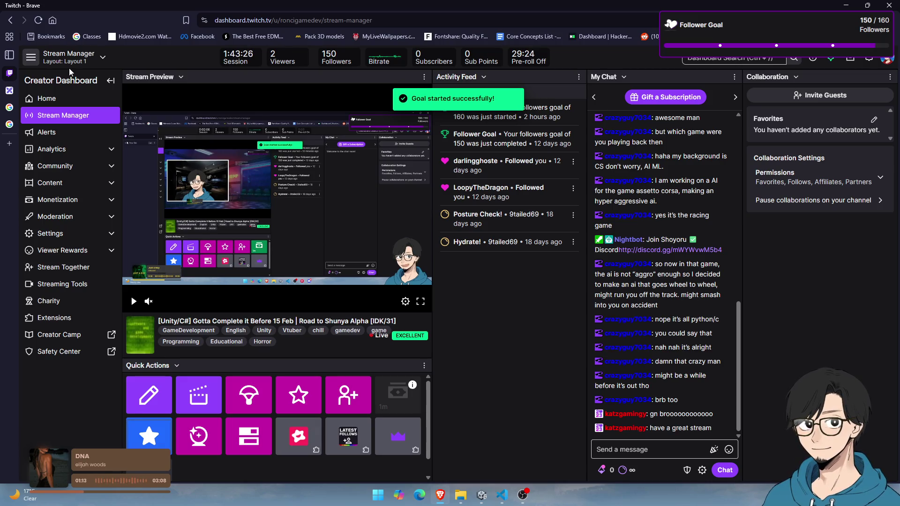
key(alt+Tab)
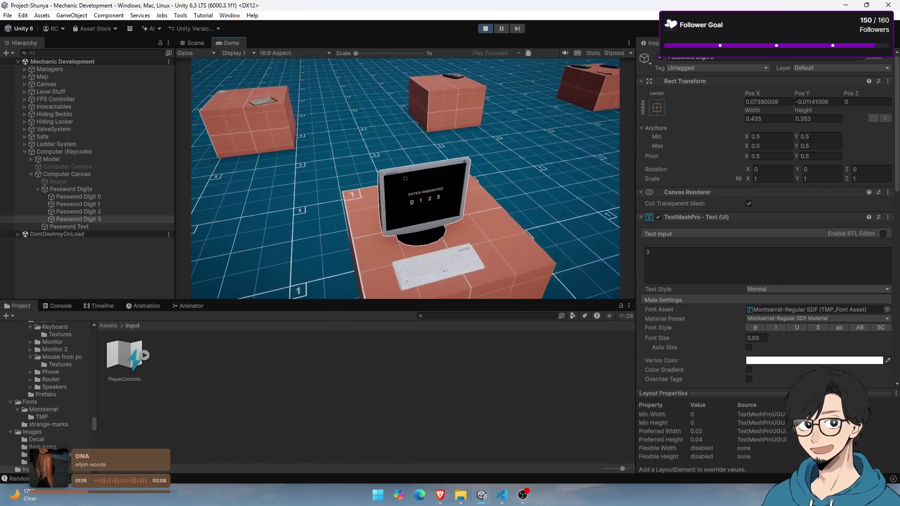
Open the computer's password screen and check the keycode computer's correct password in the Inspector
key(e)
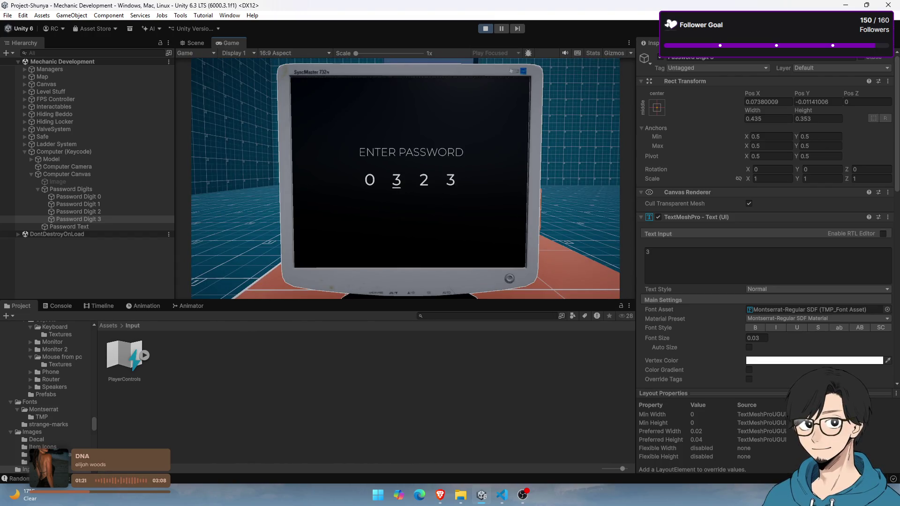
key(s)
key(s)
click(125, 174)
click(136, 167)
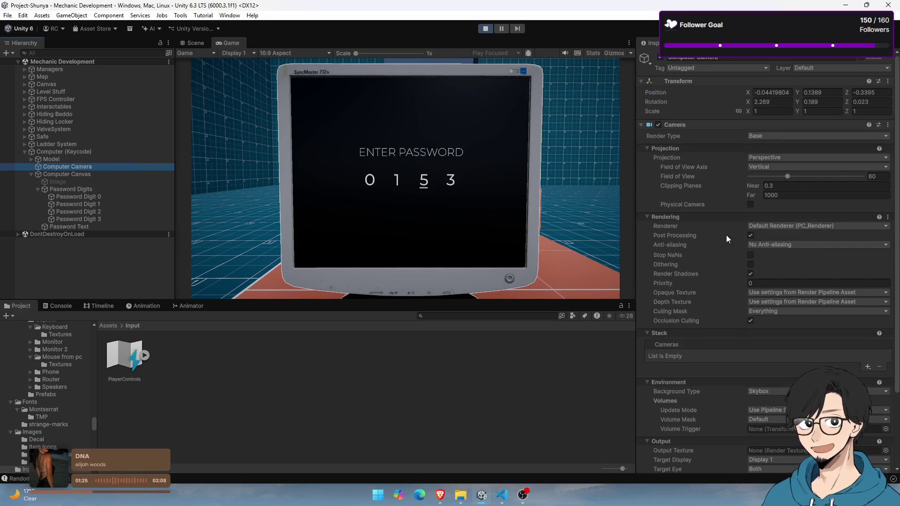
scroll(769, 235, down, 5)
click(122, 154)
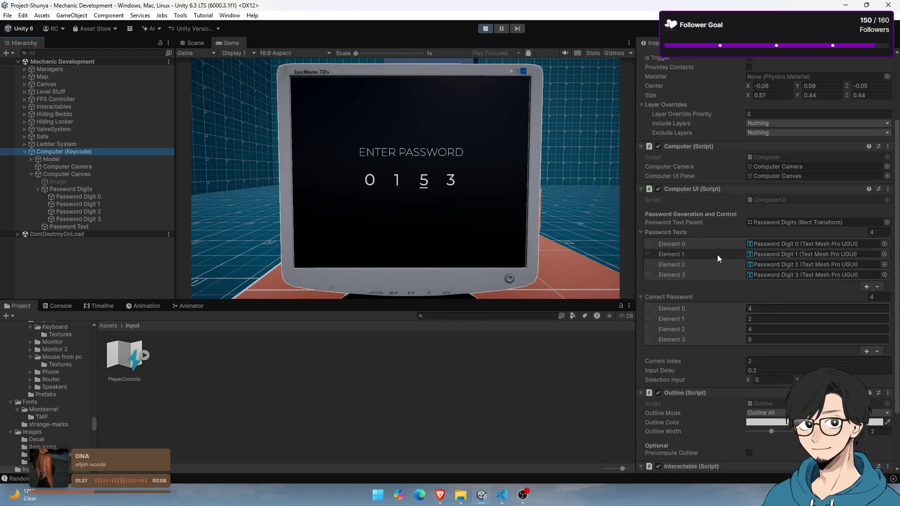
scroll(721, 255, down, 3)
Enter the code 4248, confirm the unlock message in the Console, and stop the game
click(422, 210)
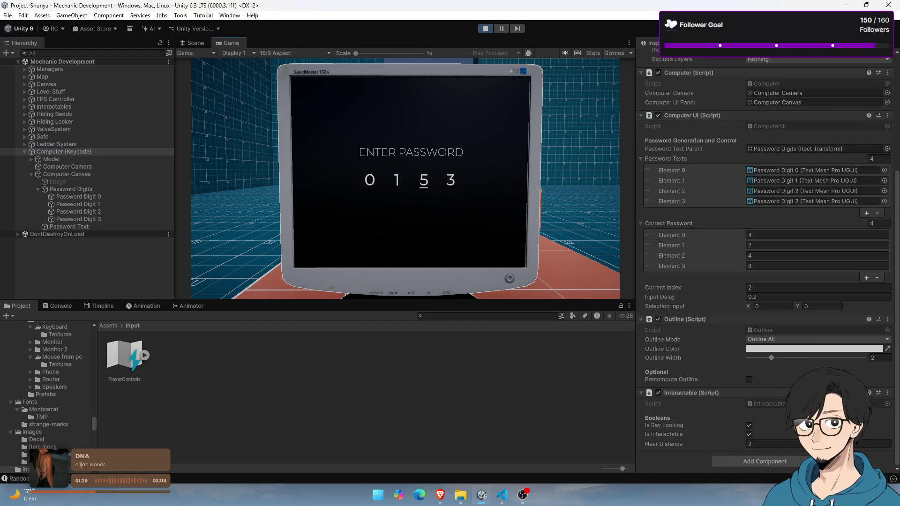
key(Left)
key(Up)
key(Down)
click(59, 306)
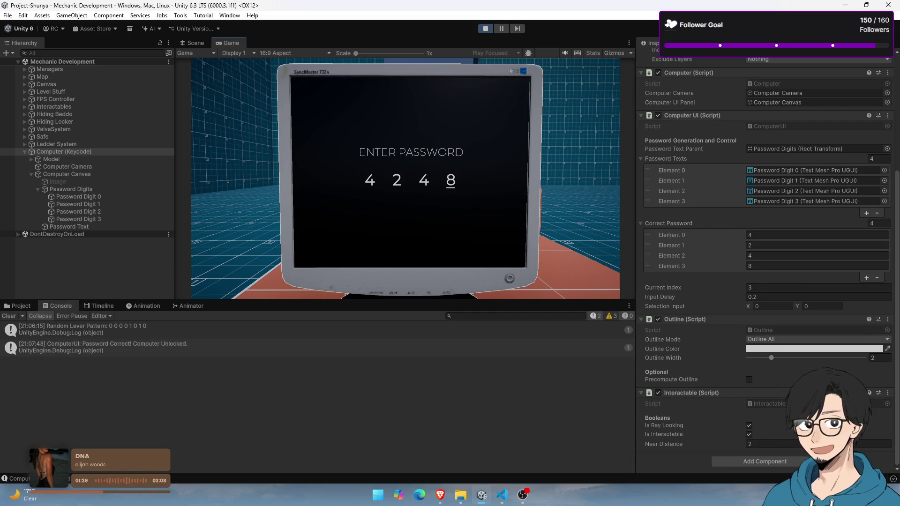
click(487, 29)
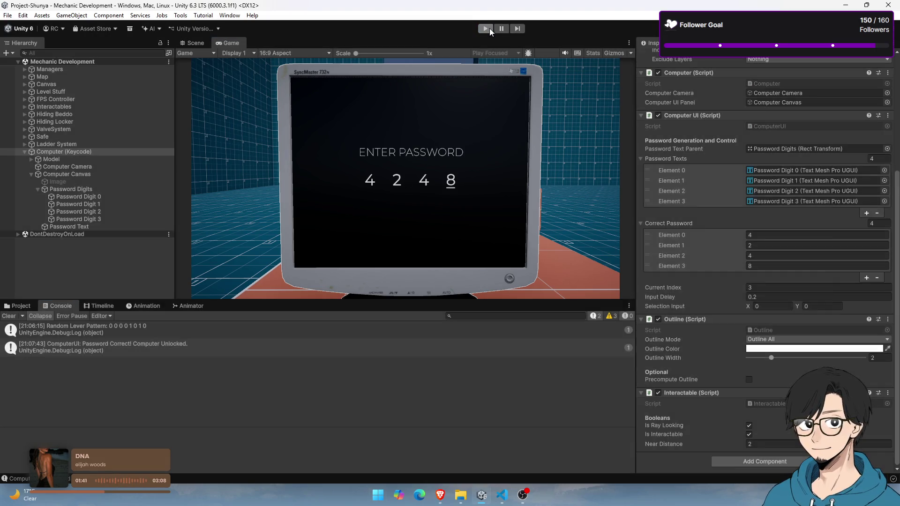
key(alt+Tab)
Select RemoveUnderlineToCurrentText in ComputerUI.cs, then switch back to the Unity editor
key(Tab)
key(Tab)
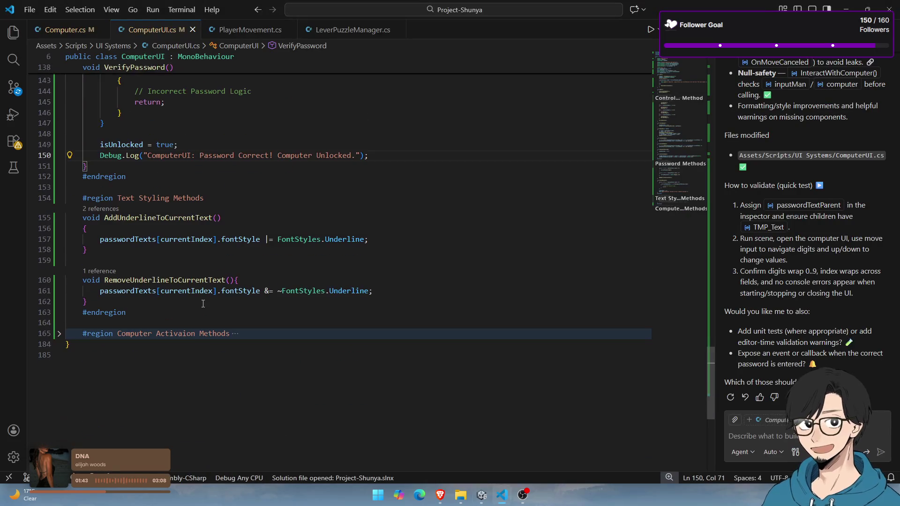
double_click(164, 279)
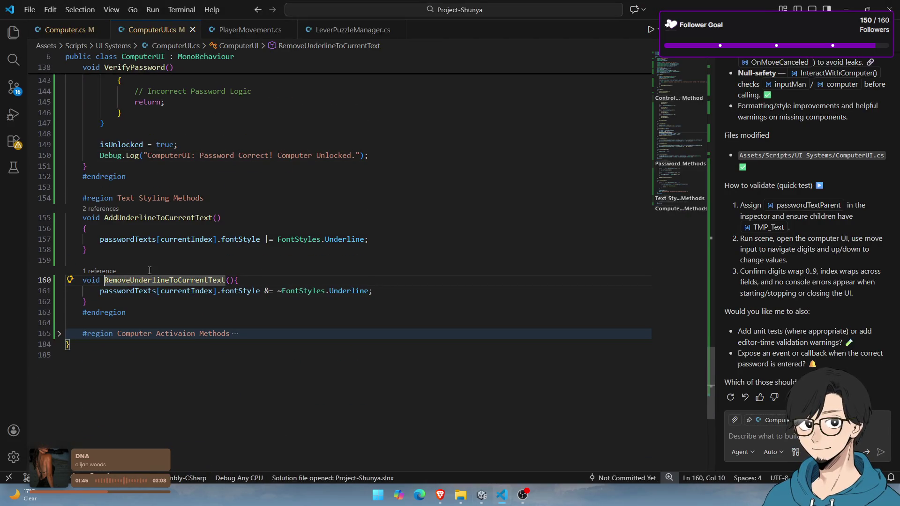
scroll(262, 262, up, 3)
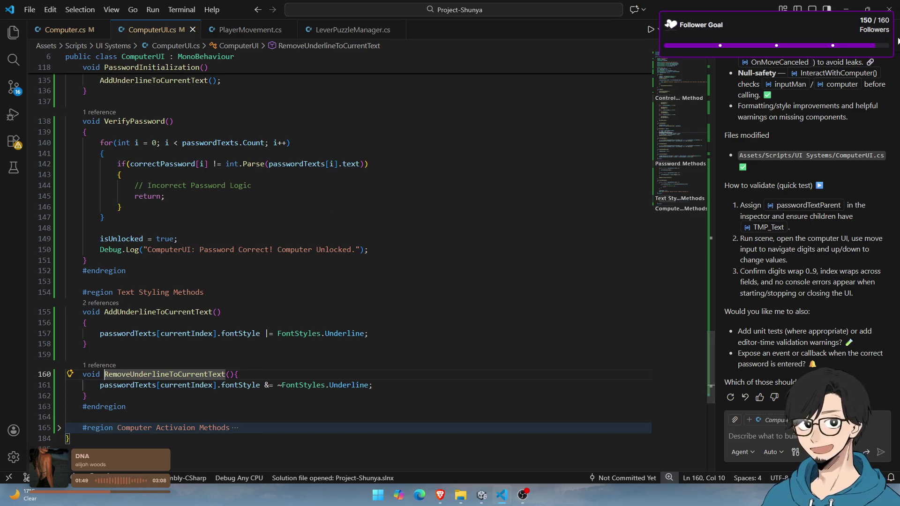
key(alt+Tab)
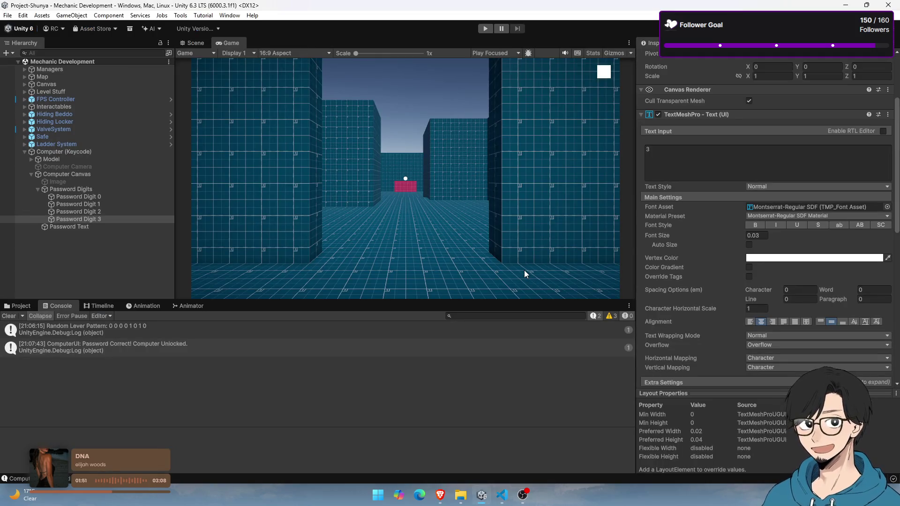
key(alt+Tab)
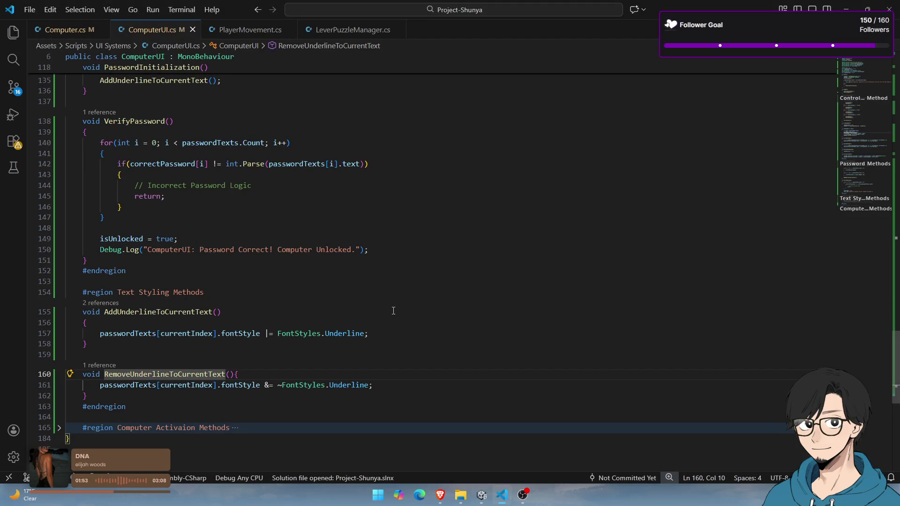
key(alt+Tab)
Launch GitHub Desktop from Start search, then switch to the Twitch dashboard in Brave
key(super)
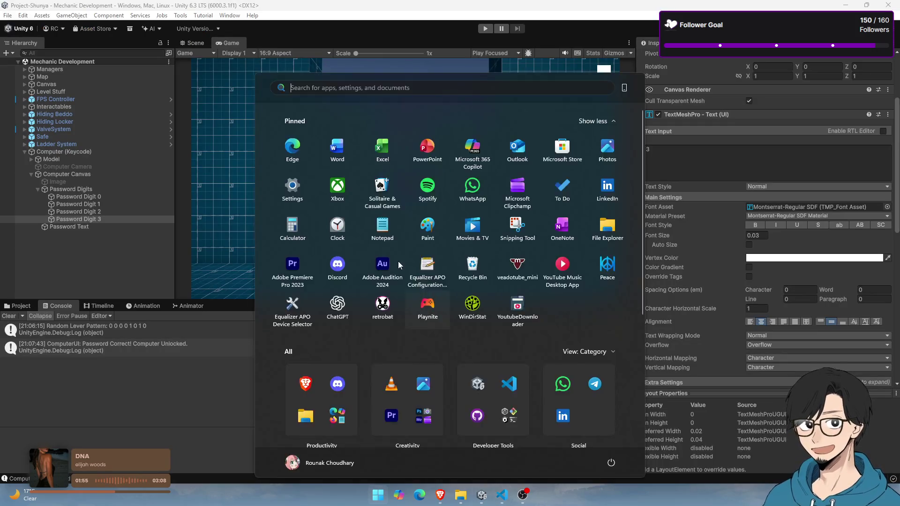
text(g)
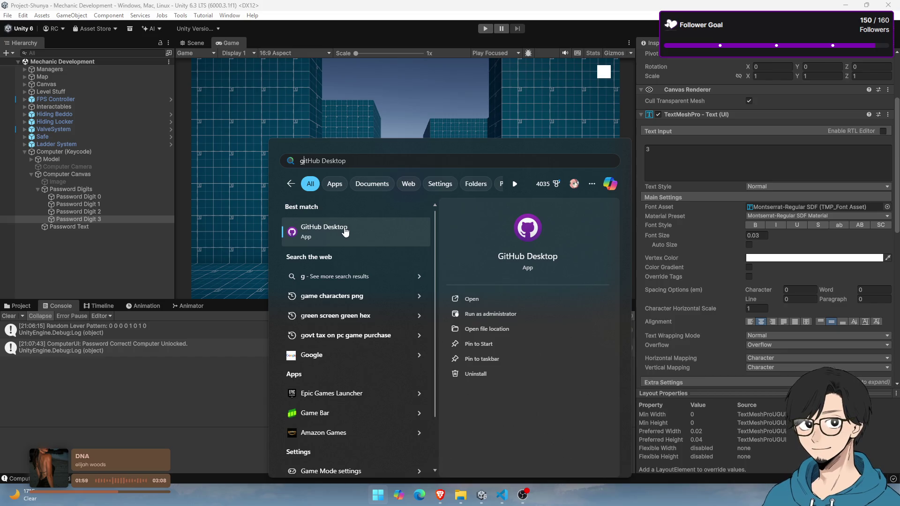
key(Down)
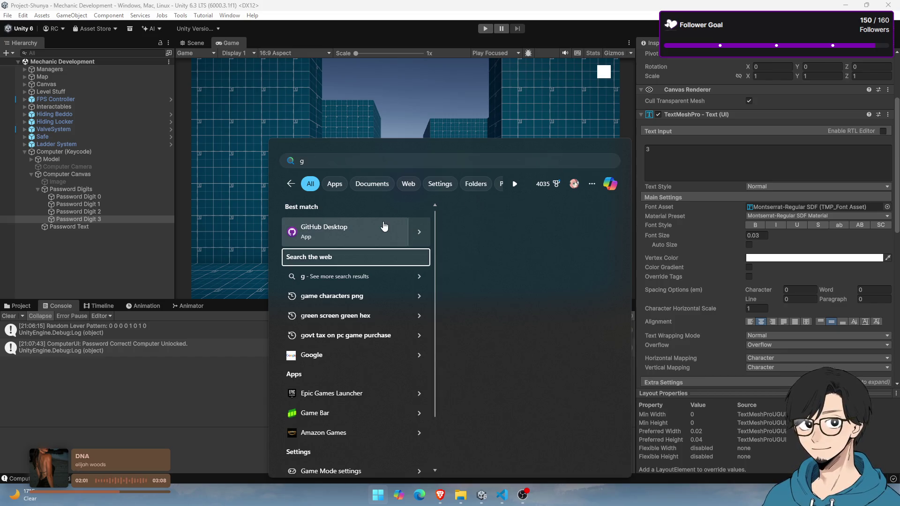
key(Return)
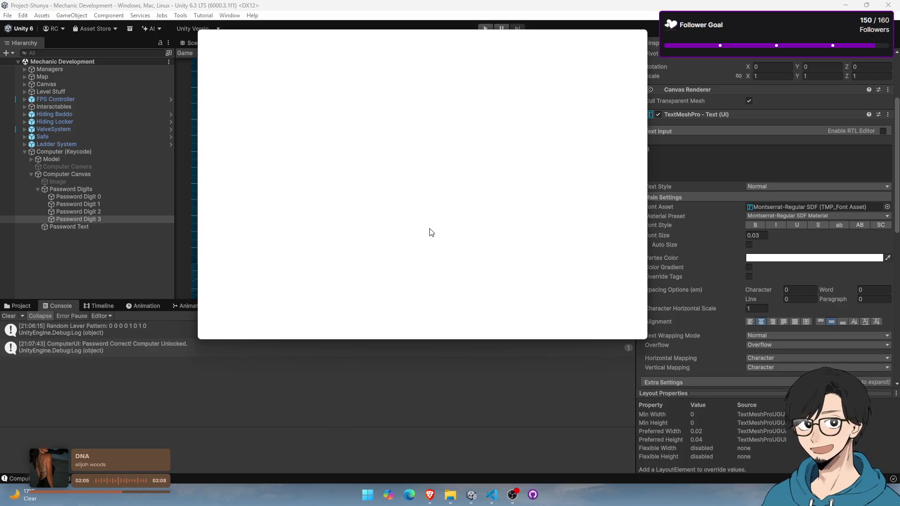
key(alt+Tab)
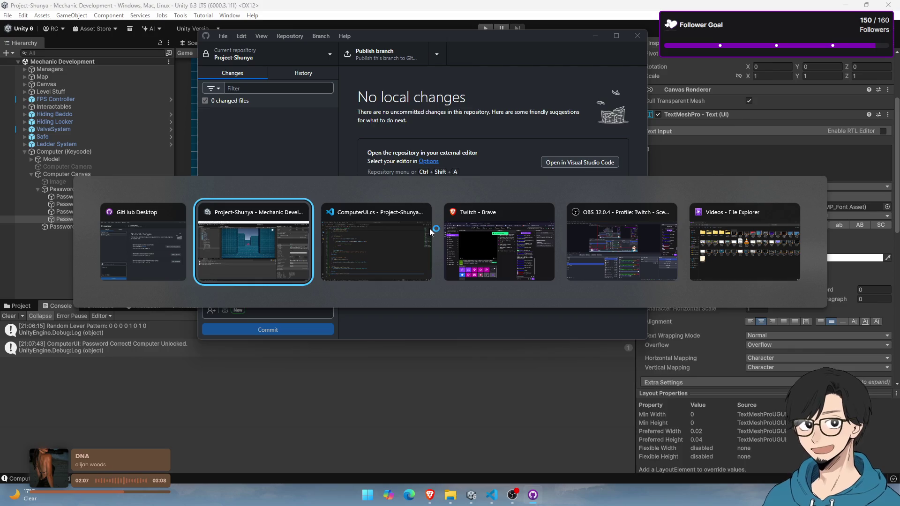
key(Tab)
key(Tab)
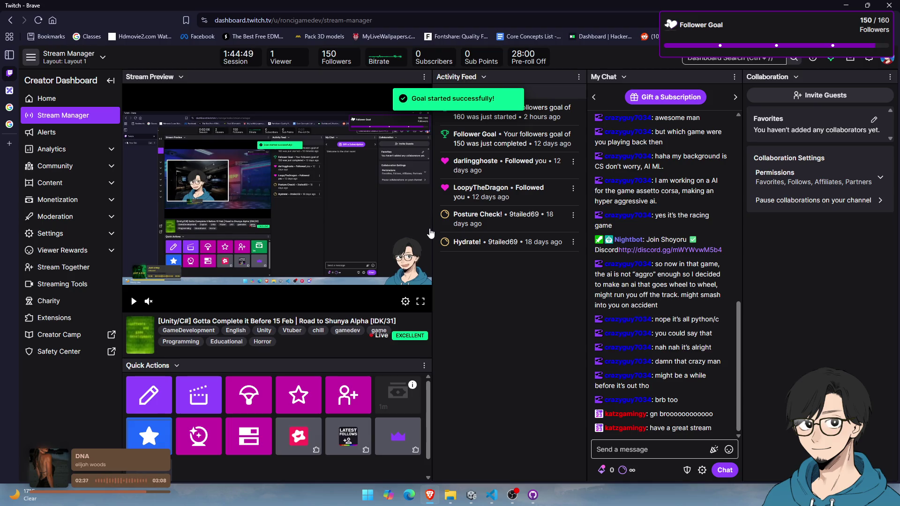
Switch from the Twitch dashboard back to GitHub Desktop
key(alt+Tab)
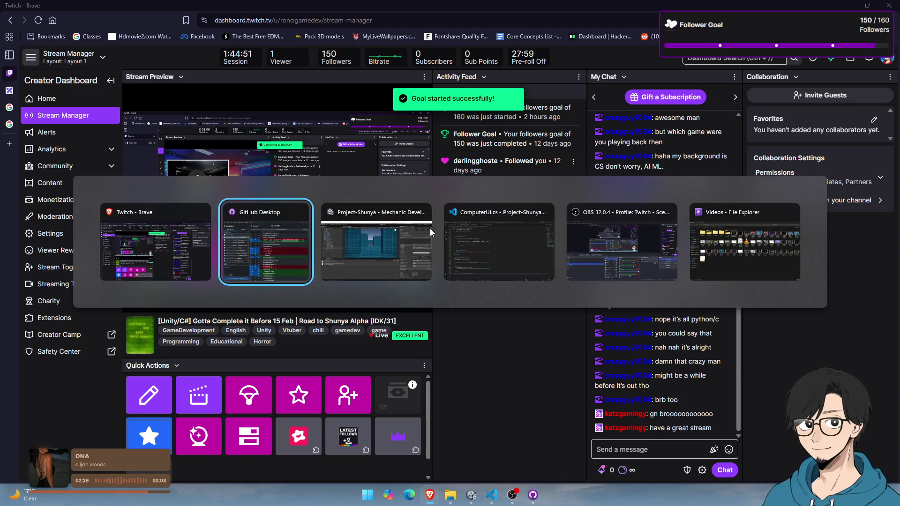
Scroll the 16 changed files and move the GitHub Desktop window lower and to the right
scroll(239, 169, down, 5)
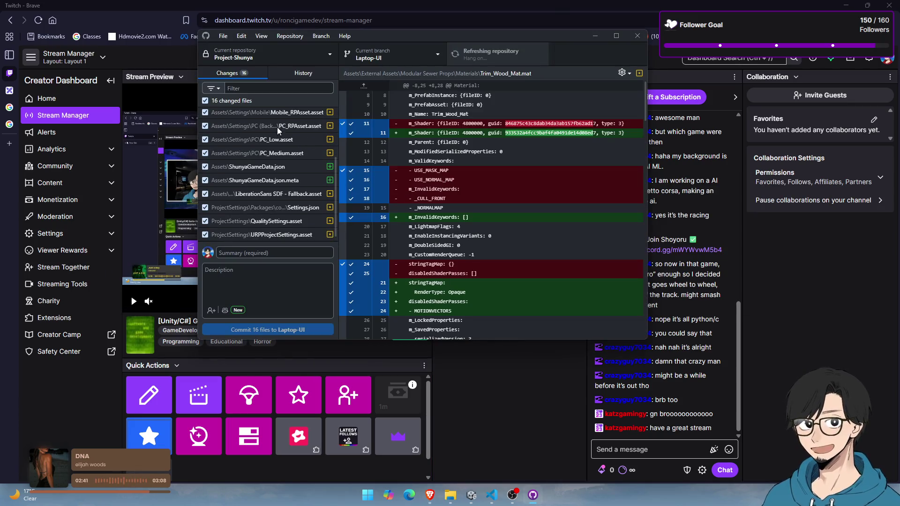
drag(422, 35, 497, 134)
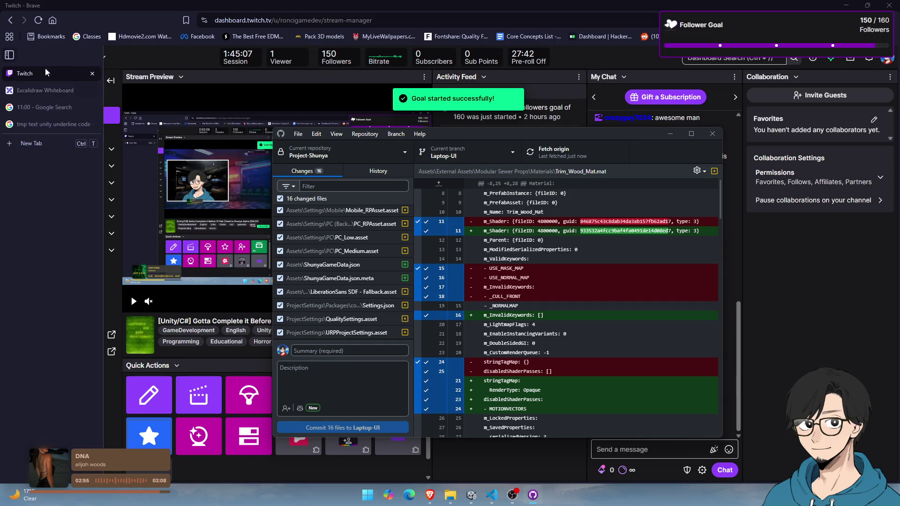
In the Google tab, search for 'DAYNIGHT SAVIngs' (daylight savings)
click(42, 124)
click(248, 16)
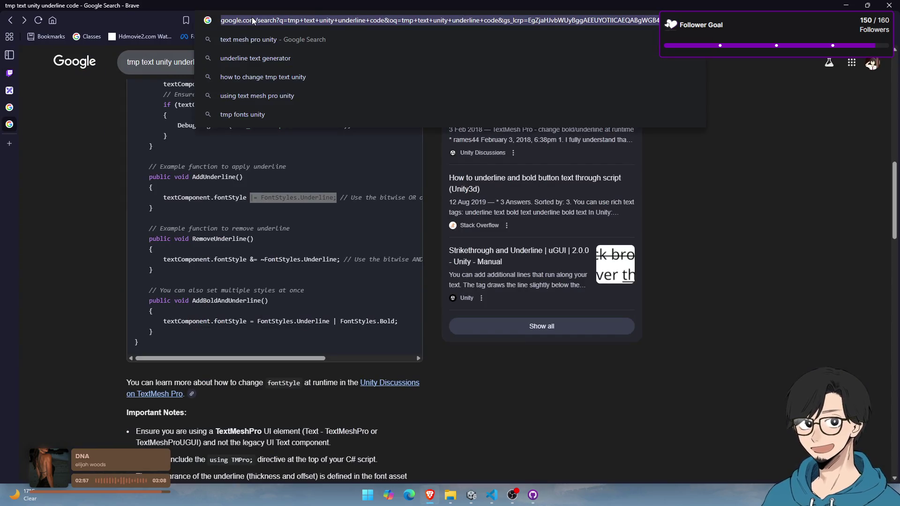
text(DAYNIGHT SAVIG)
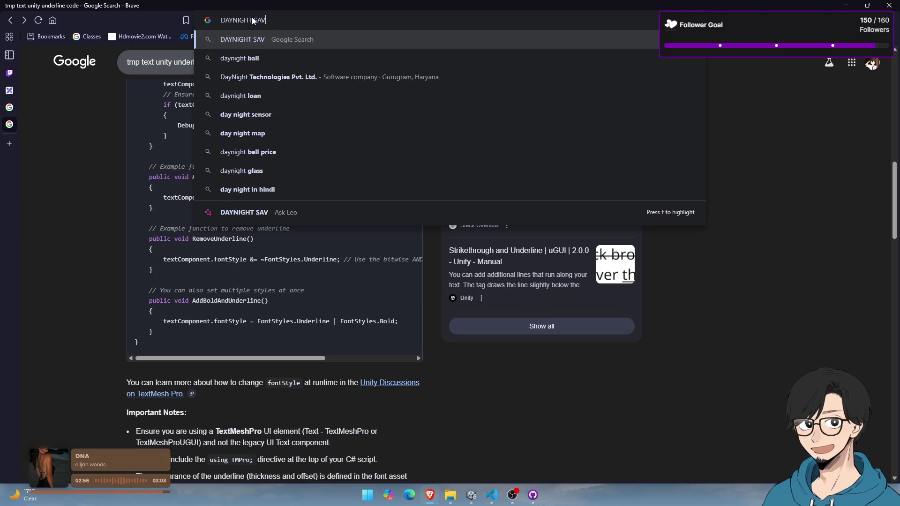
key(BackSpace)
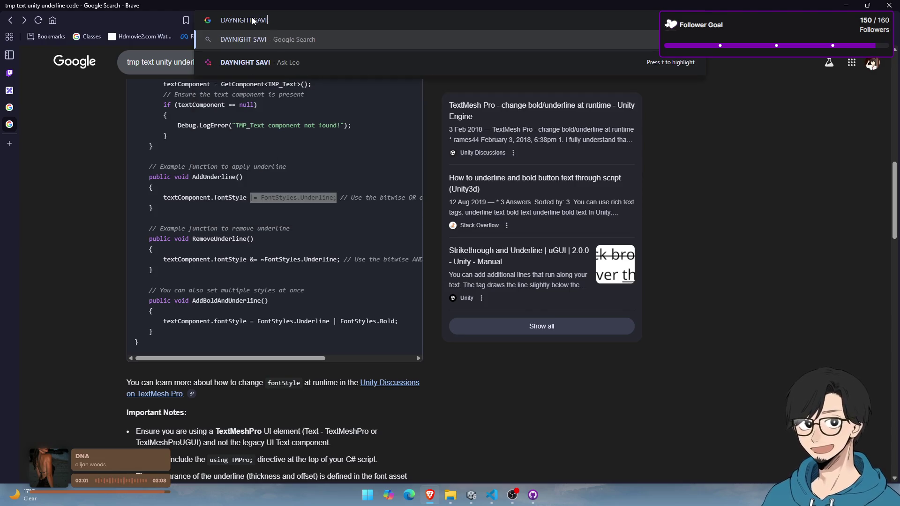
text(ngs)
key(Return)
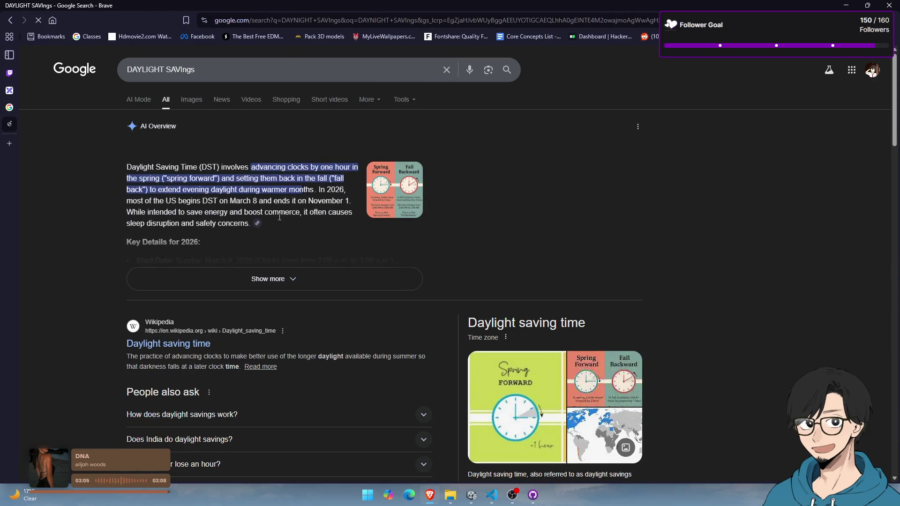
Expand the AI Overview and read the Spring Forward/Fall Backward image showing the March 8, 2026 start
click(241, 280)
drag(313, 166, 352, 165)
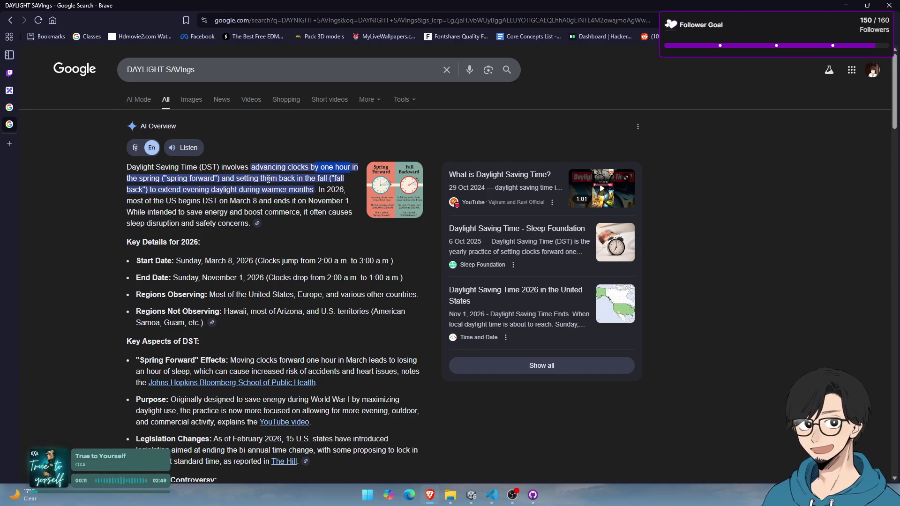
click(393, 205)
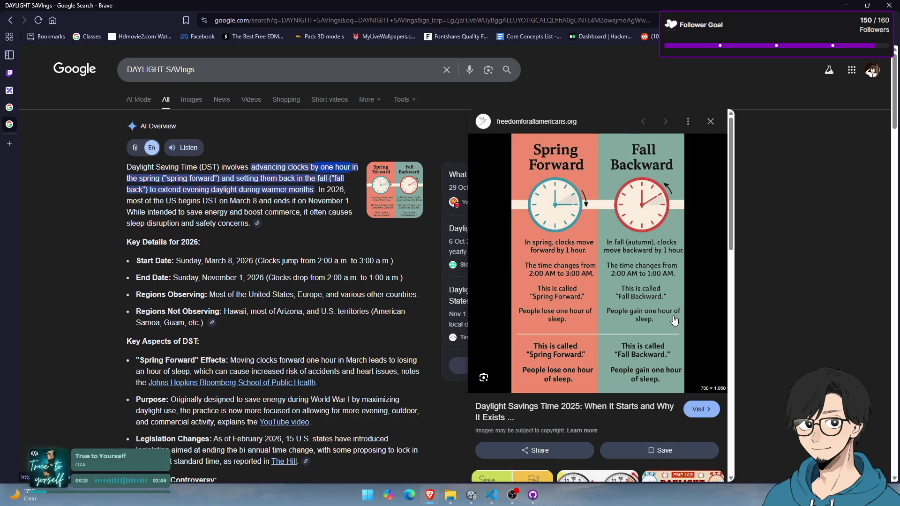
scroll(571, 308, down, 2)
scroll(547, 302, down, 1)
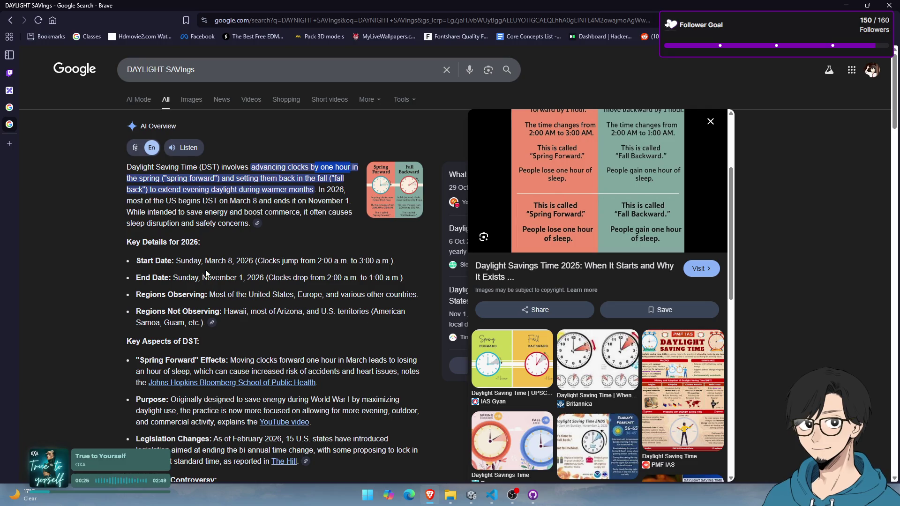
mouse_move(201, 266)
mouse_down()
mouse_move(291, 262)
mouse_move(187, 261)
mouse_up()
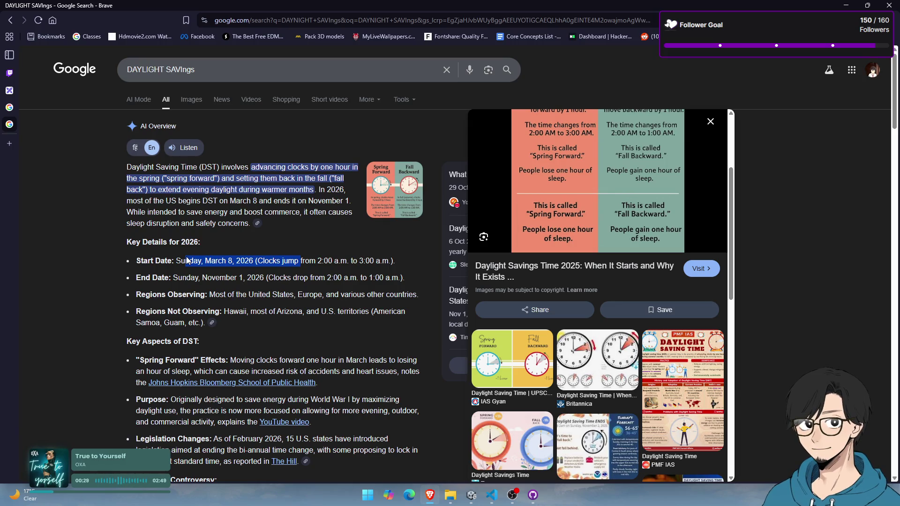
mouse_move(318, 261)
mouse_down()
mouse_move(184, 260)
mouse_move(282, 271)
mouse_move(202, 261)
mouse_up()
click(711, 121)
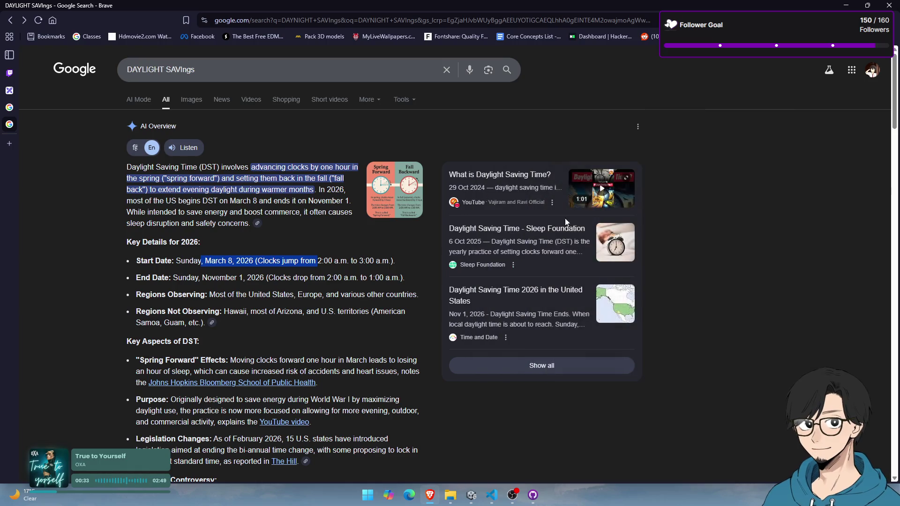
Exclude all changes, then include only Mechanic Development.unity, Computer.cs and ComputerUI.cs
key(alt+Tab)
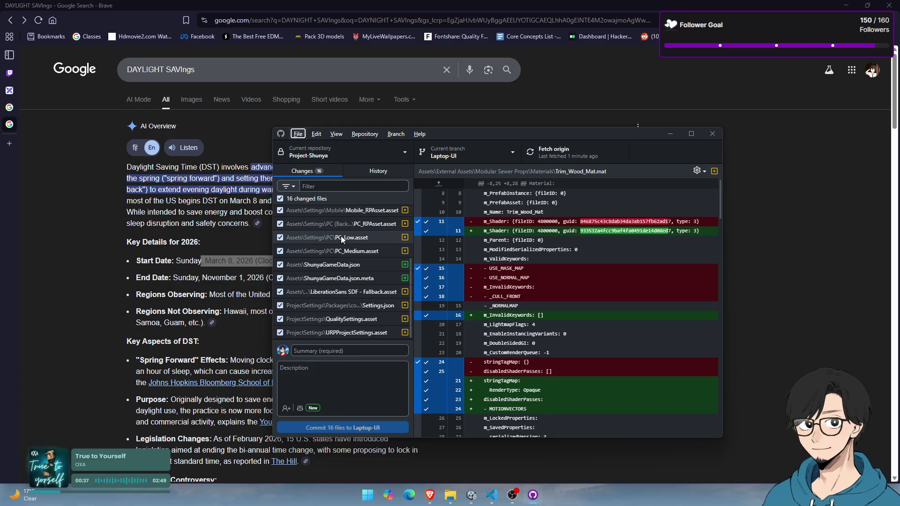
scroll(341, 236, up, 3)
click(280, 198)
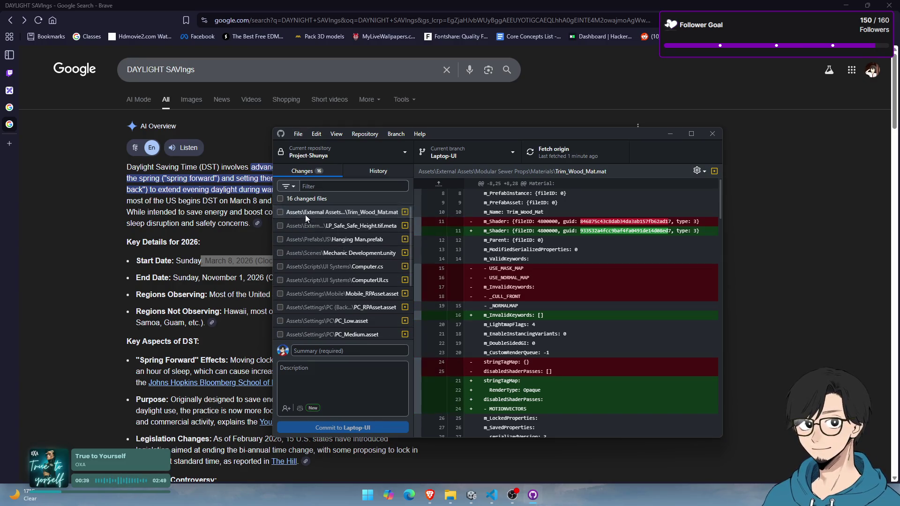
click(341, 239)
click(343, 251)
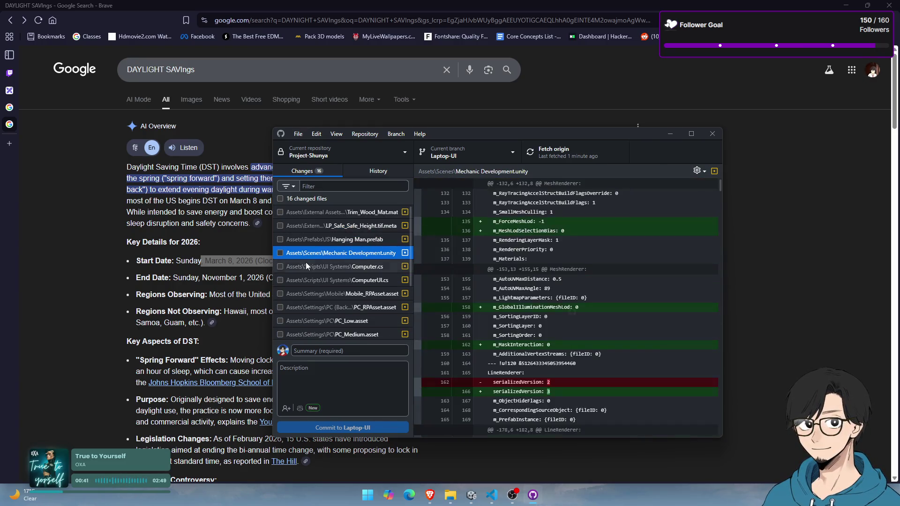
click(281, 253)
key(Up)
key(Up)
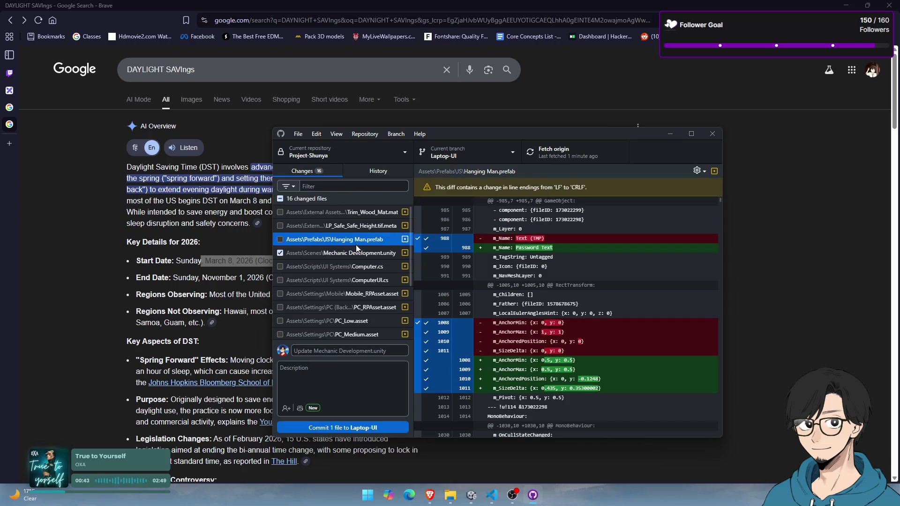
key(Down)
key(Down)
key(Down)
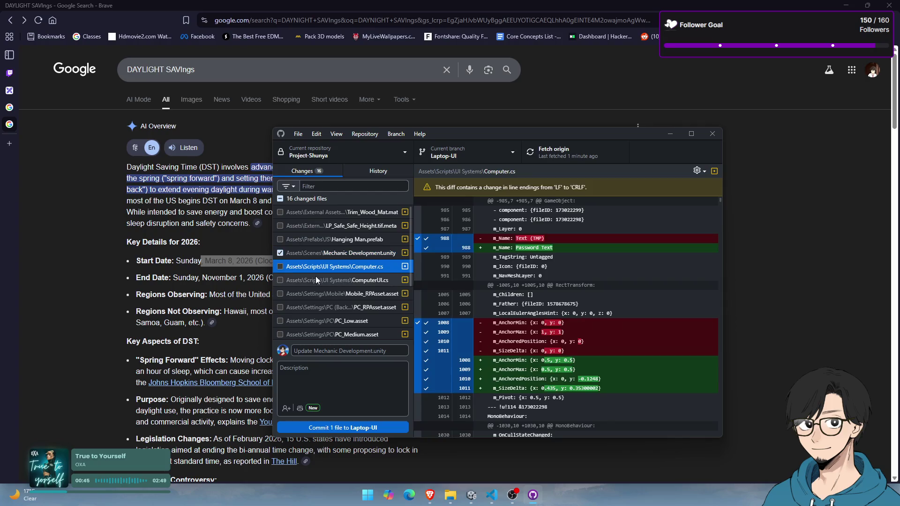
click(280, 266)
click(280, 280)
Review the diffs of the excluded asset and settings files and the three included files
click(332, 306)
scroll(347, 281, down, 2)
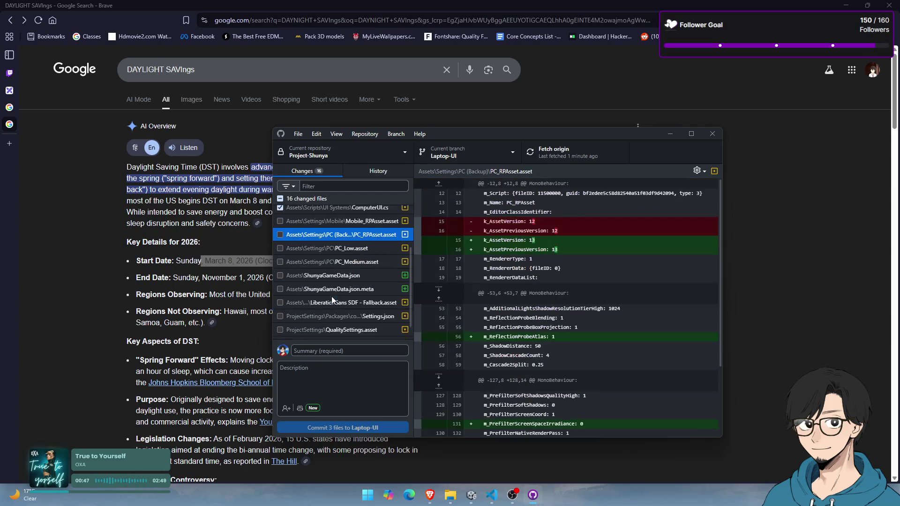
click(323, 293)
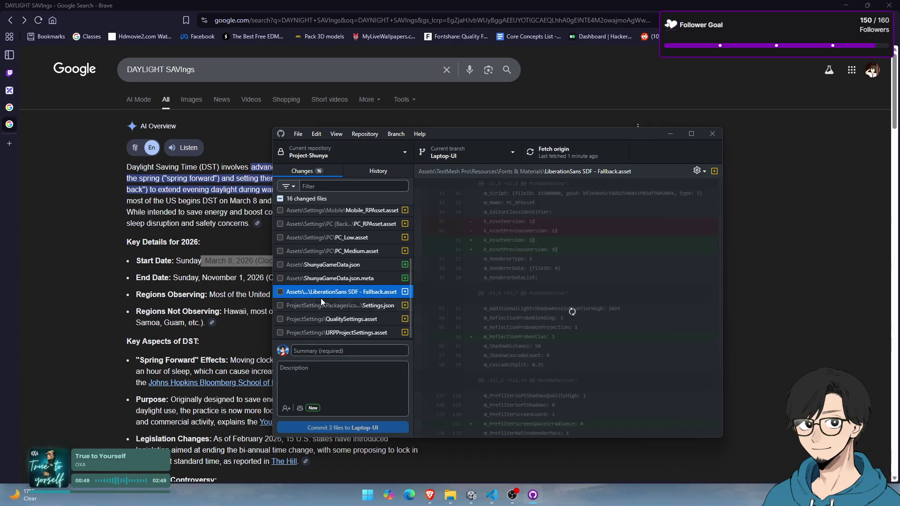
click(326, 308)
click(327, 319)
click(330, 334)
click(338, 278)
scroll(342, 290, up, 2)
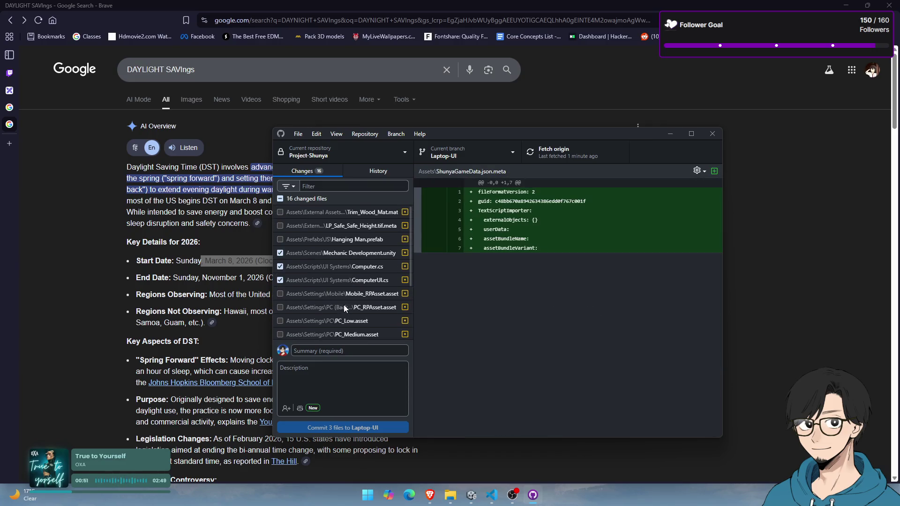
click(347, 280)
click(348, 266)
click(349, 253)
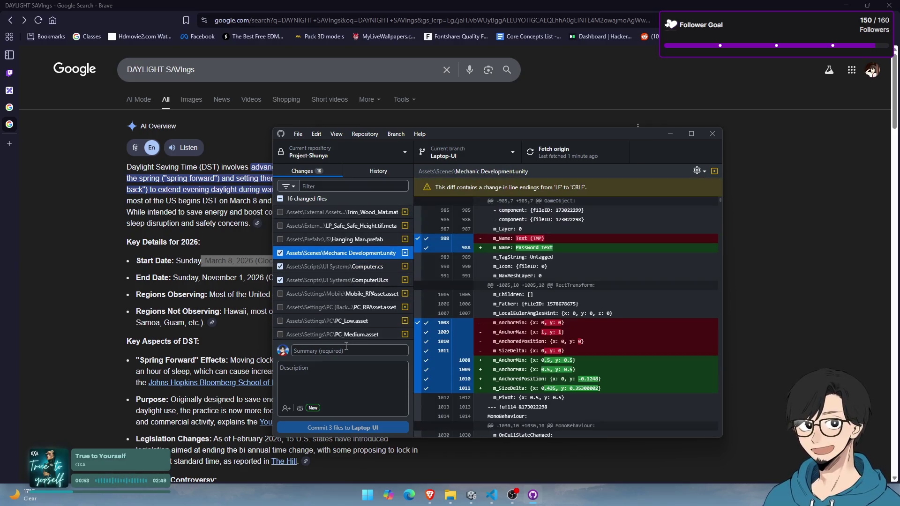
click(345, 350)
Write the commit summary 'Added Computer Password UI'
text(Updatge)
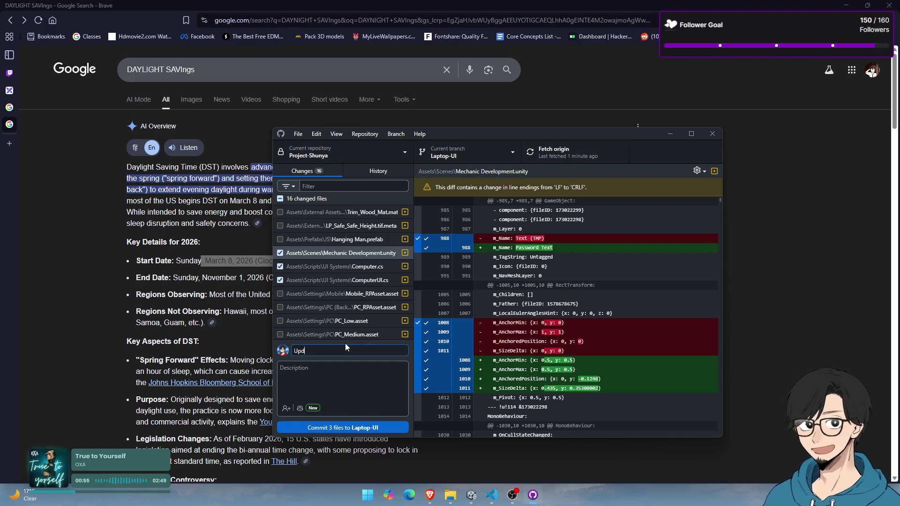
key(BackSpace)
key(ctrl+a)
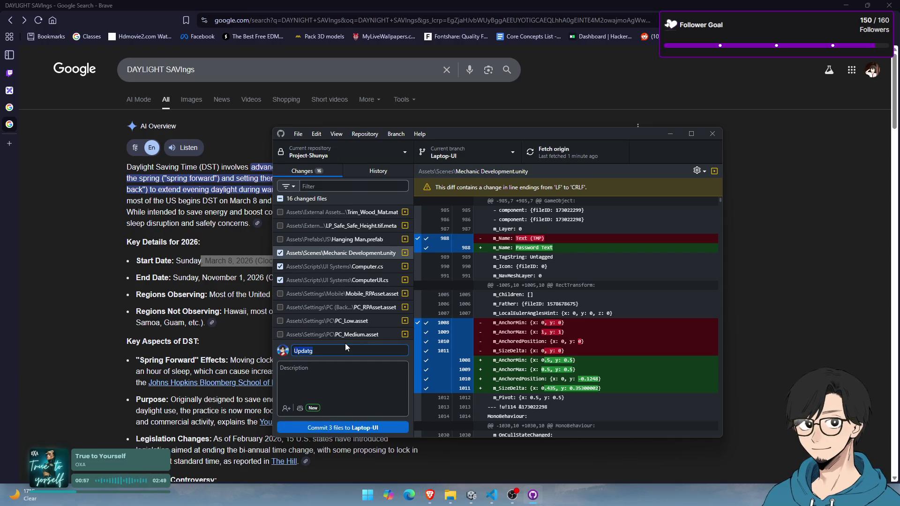
text(Added Password)
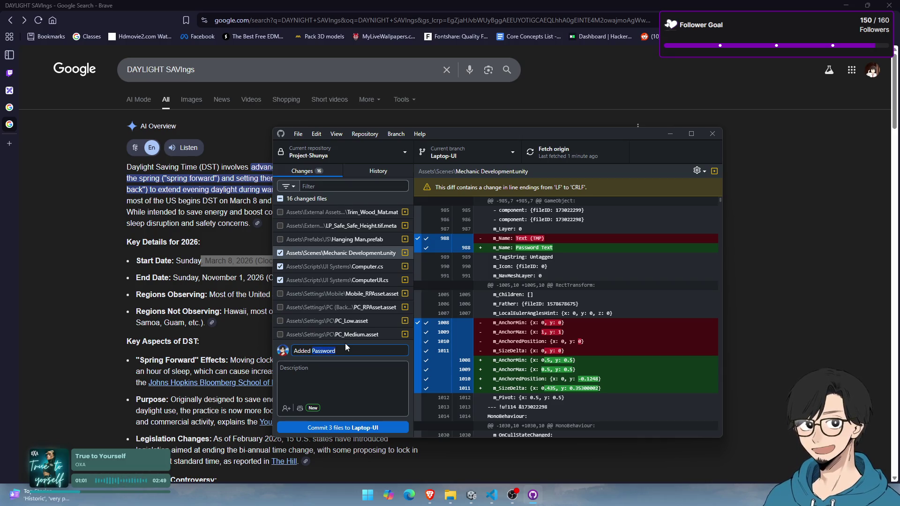
key(BackSpace)
key(BackSpace)
key(BackSpace)
text(Cu)
key(BackSpace)
text(omputer UI)
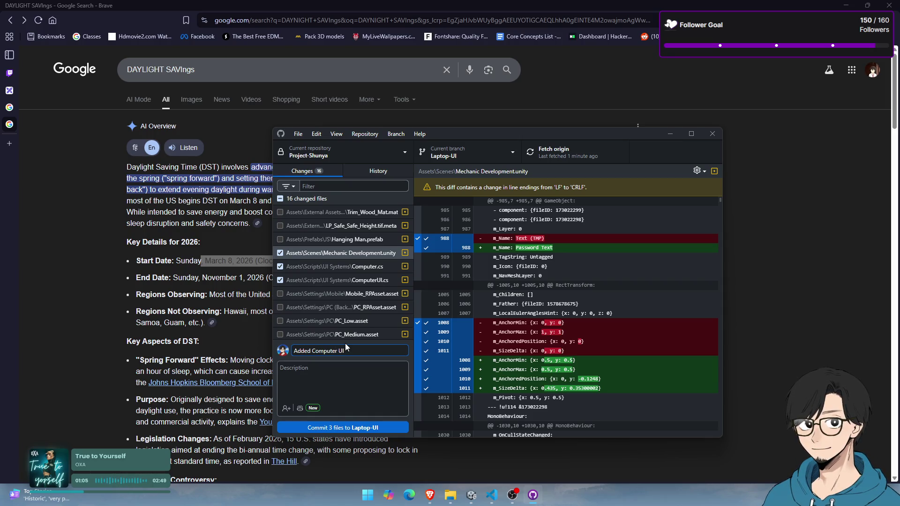
key(Left)
key(Left)
text(assword)
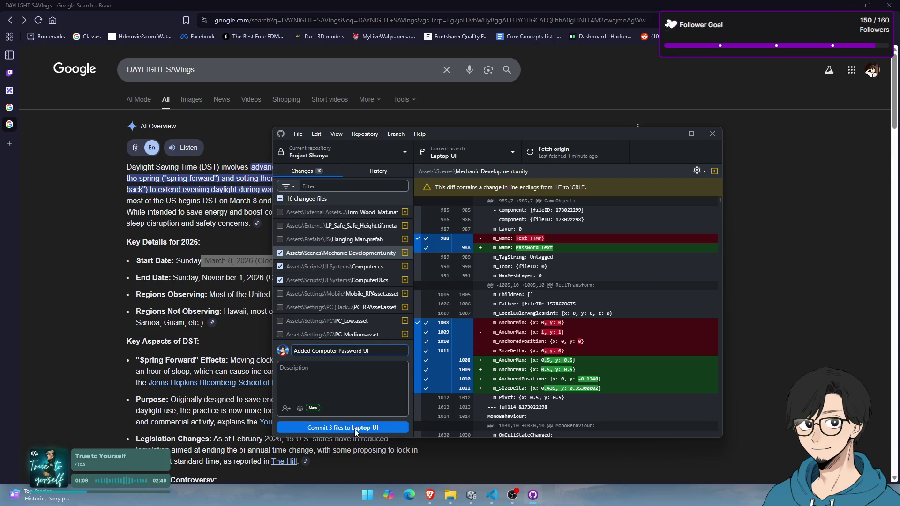
Commit the 3 files to Laptop-UI, push to origin, and check the new commit in History
click(355, 429)
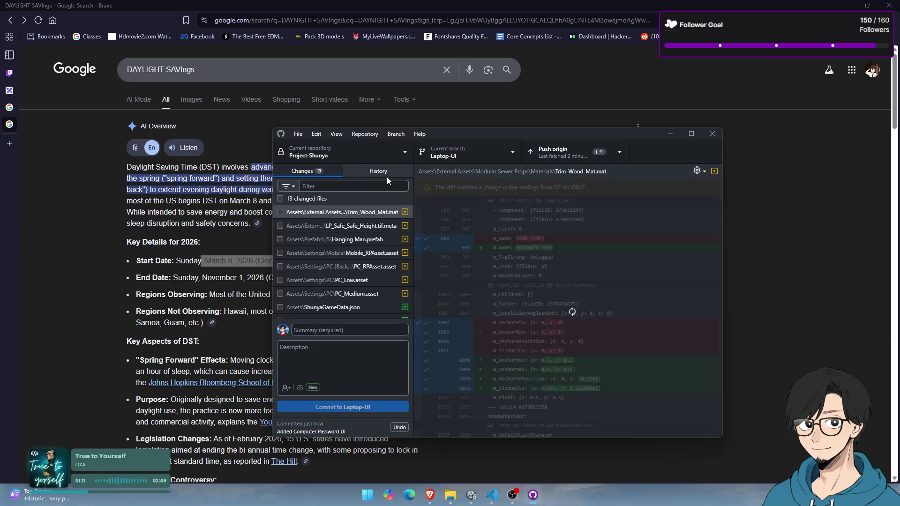
click(563, 153)
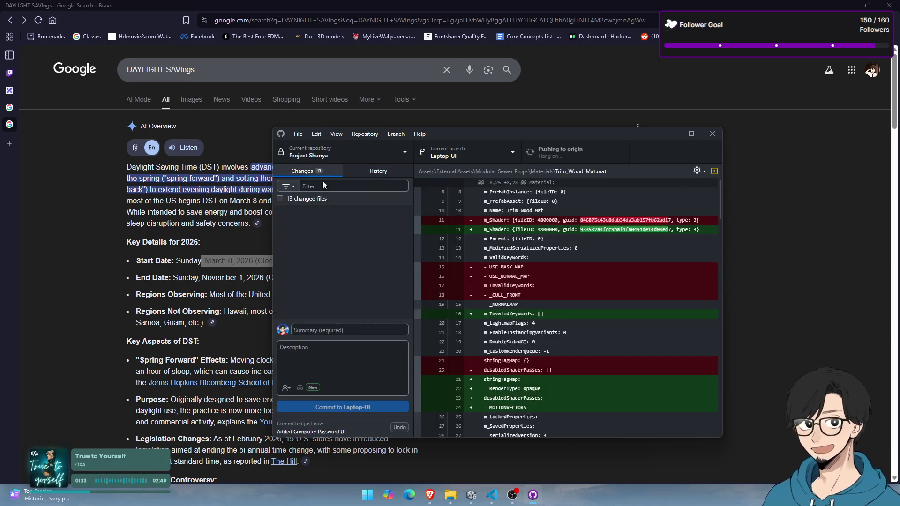
click(373, 172)
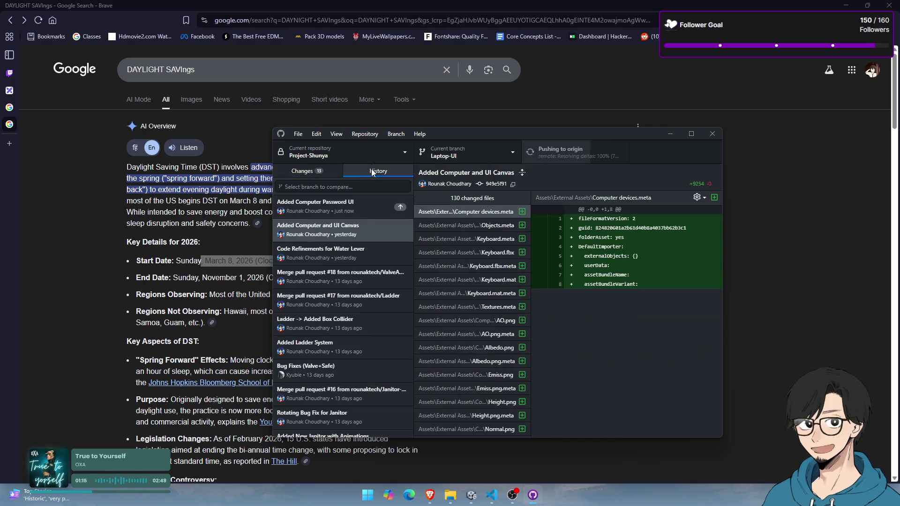
click(365, 211)
click(304, 172)
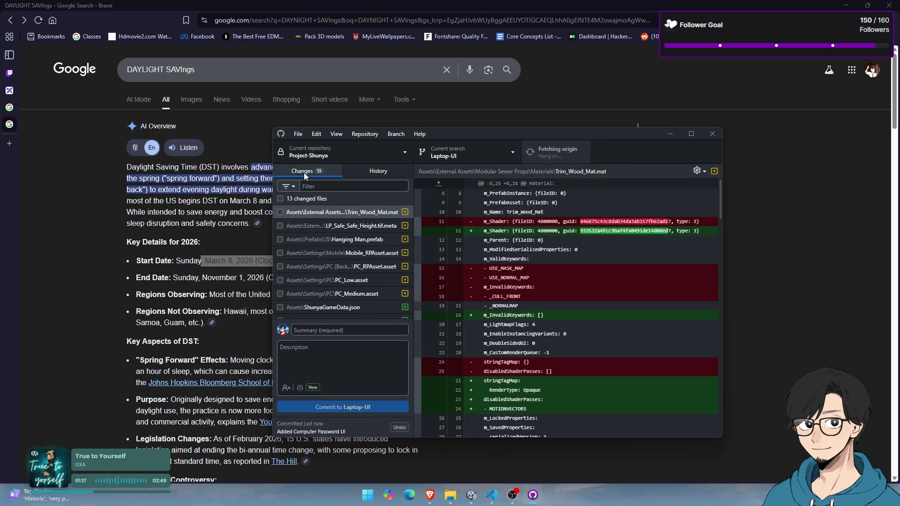
key(alt+Tab)
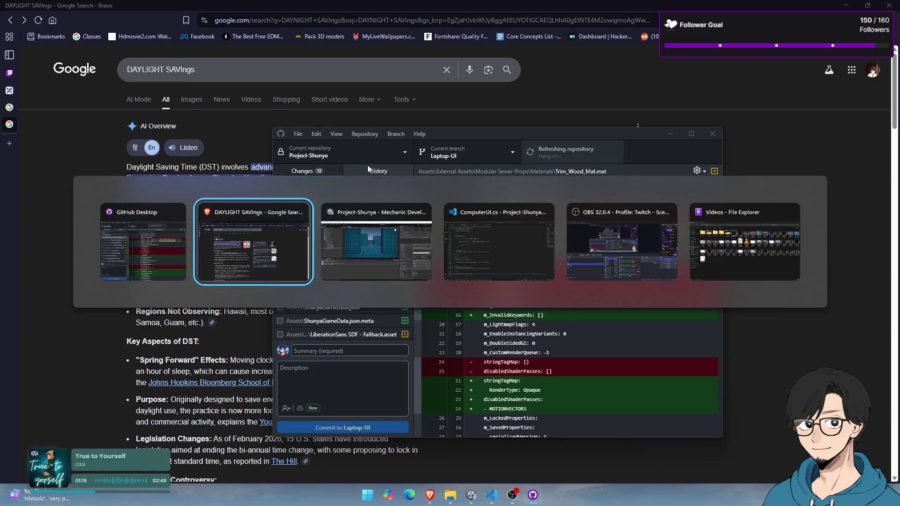
Bring Unity forward and close the YouTube Music player from the system tray
key(alt+Tab)
click(757, 497)
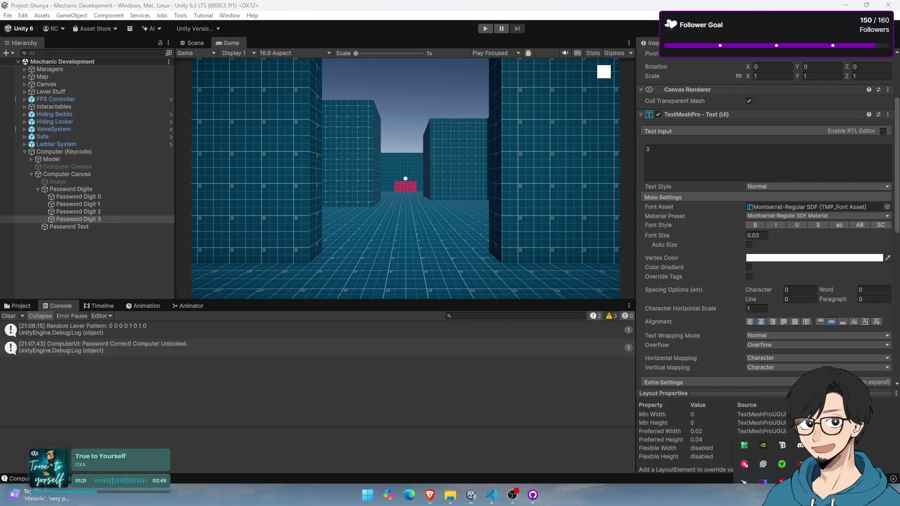
click(750, 449)
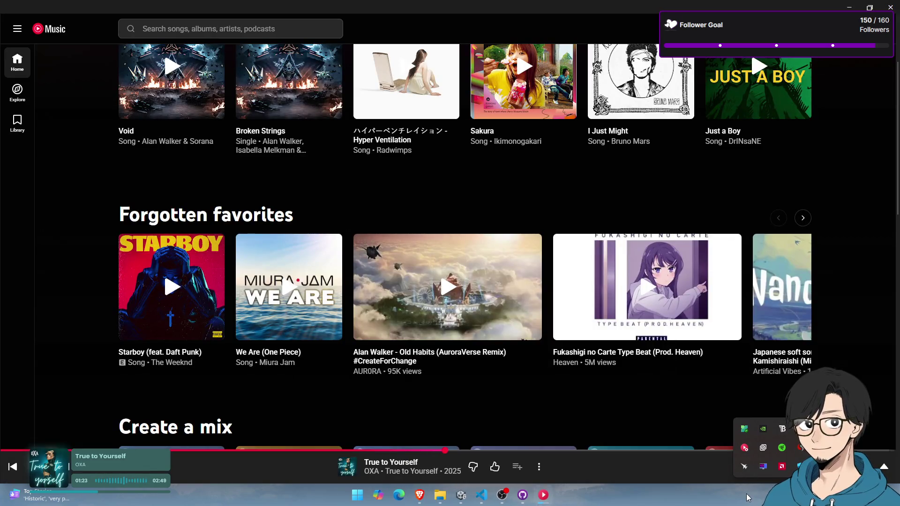
mouse_move(774, 466)
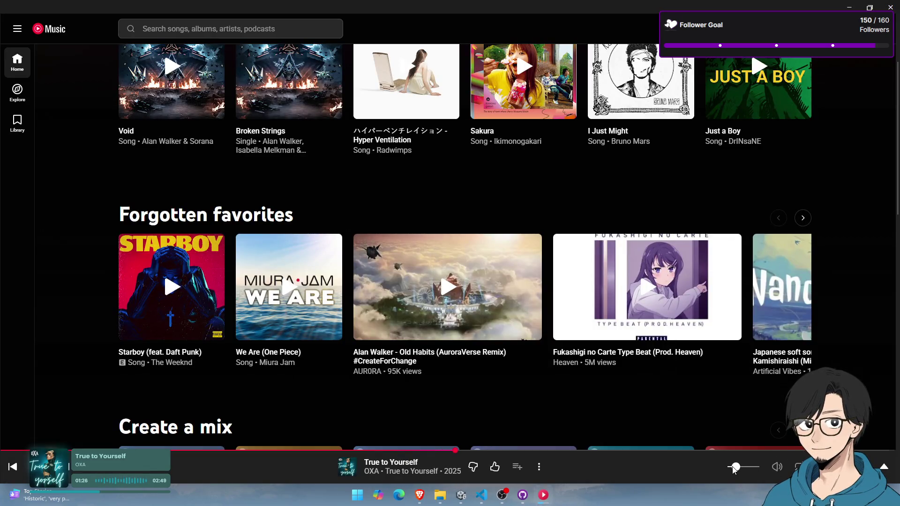
click(891, 7)
Show the Project asset folders instead of the console, peek at the Scene view, then bring Brave forward
click(17, 306)
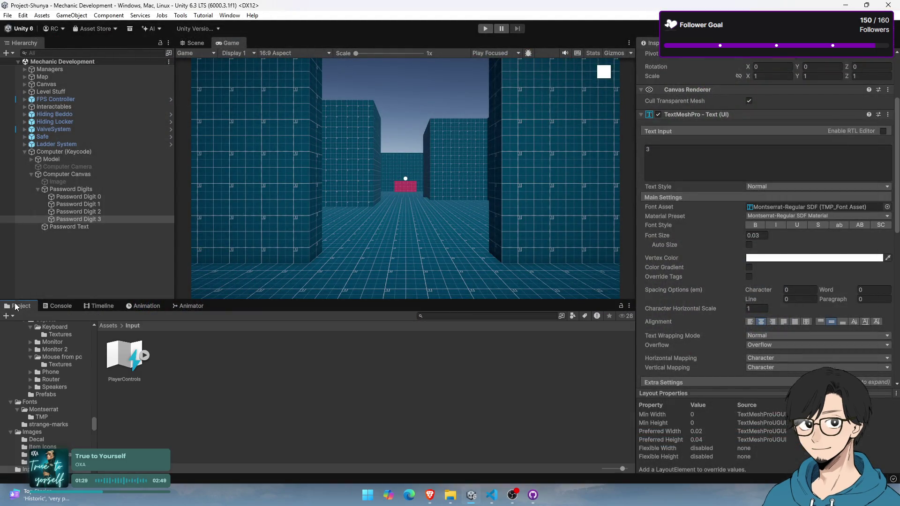
click(195, 43)
click(229, 43)
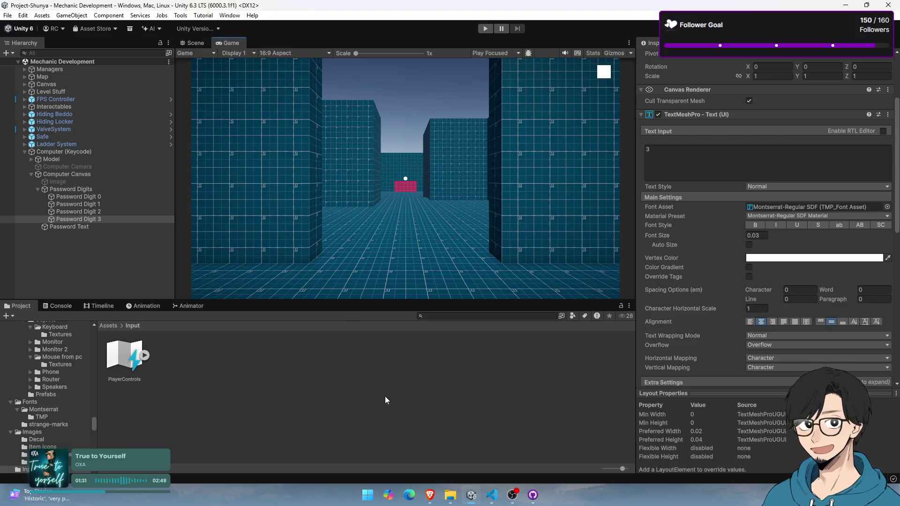
click(438, 497)
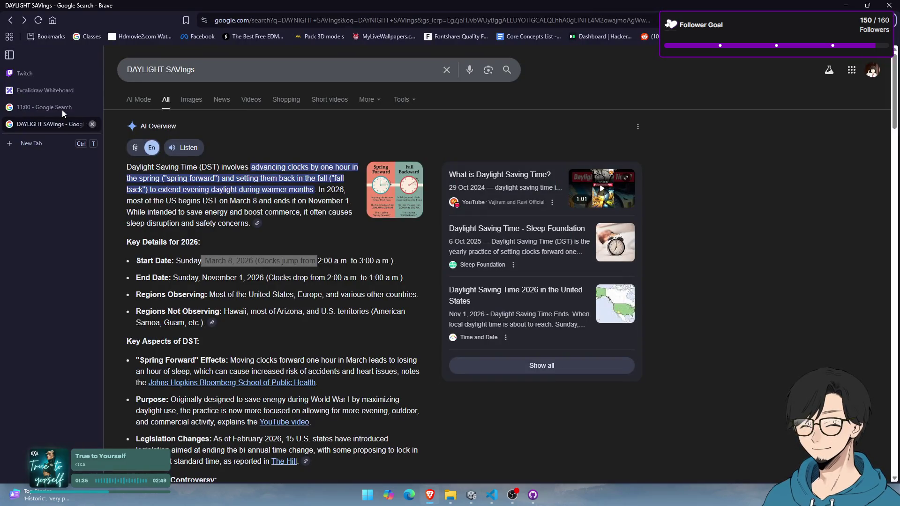
Visit Brave's 11:00 timer tab, abandon a half-typed address-bar query, and return to Unity
click(64, 111)
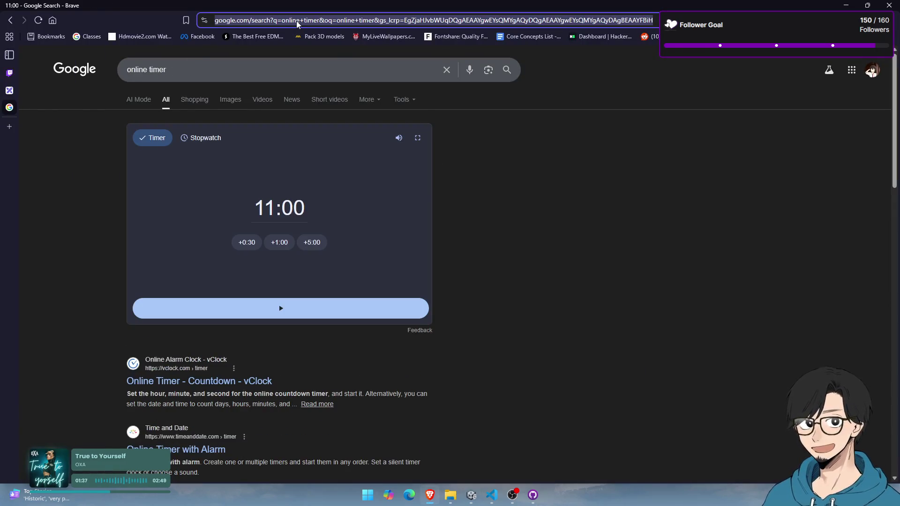
click(297, 21)
text(ad)
key(BackSpace)
key(BackSpace)
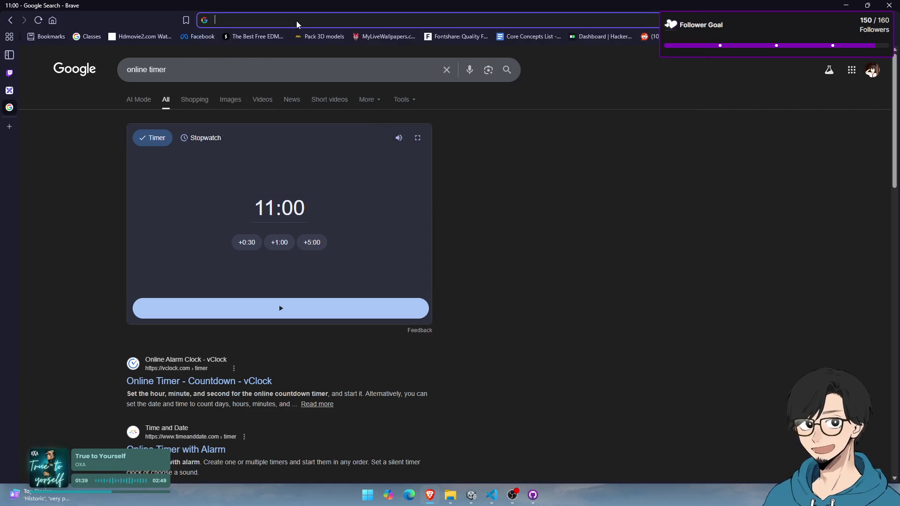
text(read lo)
key(Escape)
key(alt+Tab)
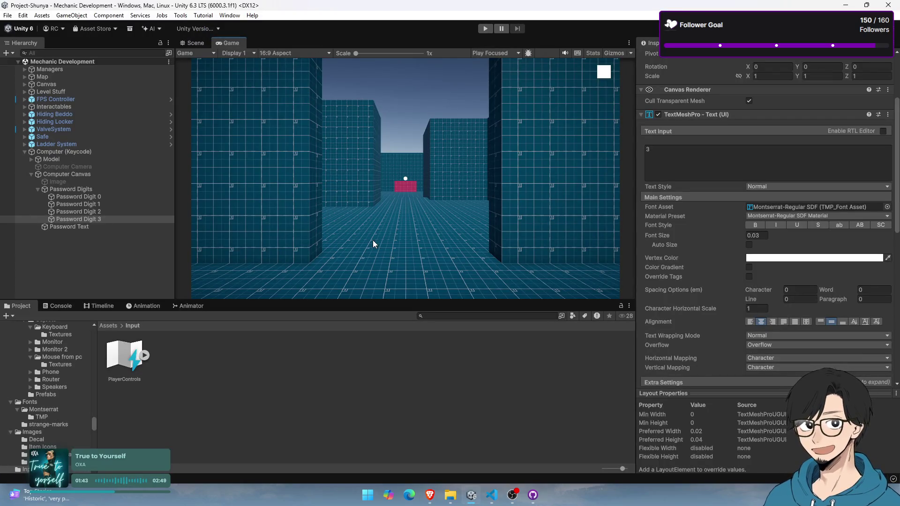
Collapse the Computer Canvas and Computer (Keycode) objects in the Hierarchy
key(alt+Tab)
key(alt+Tab)
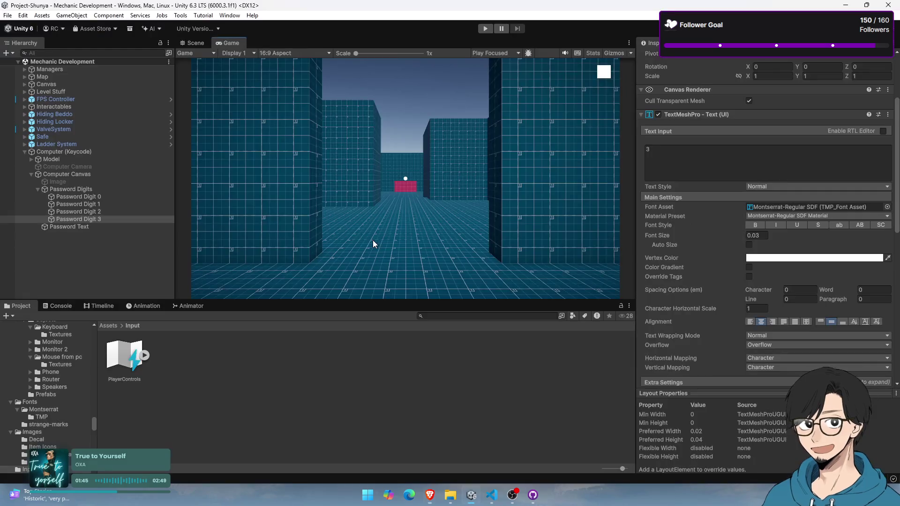
key(alt+Tab)
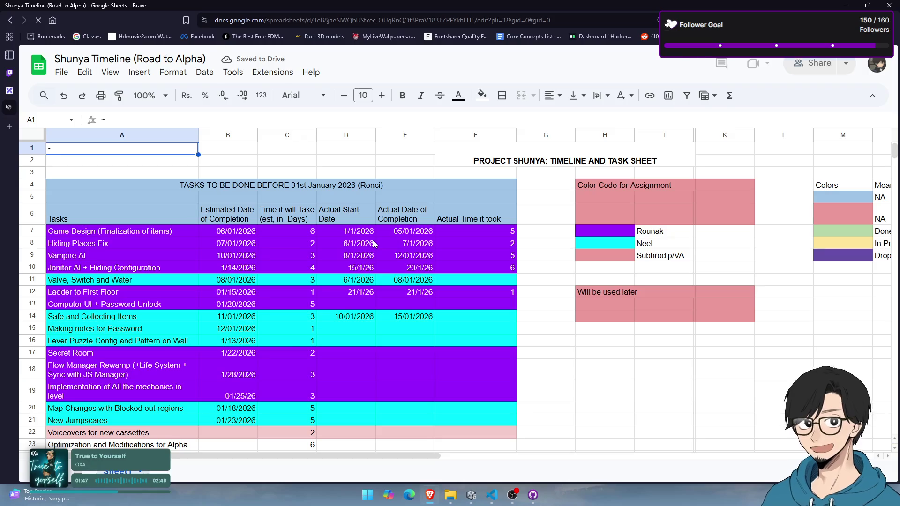
key(alt+Tab)
click(51, 175)
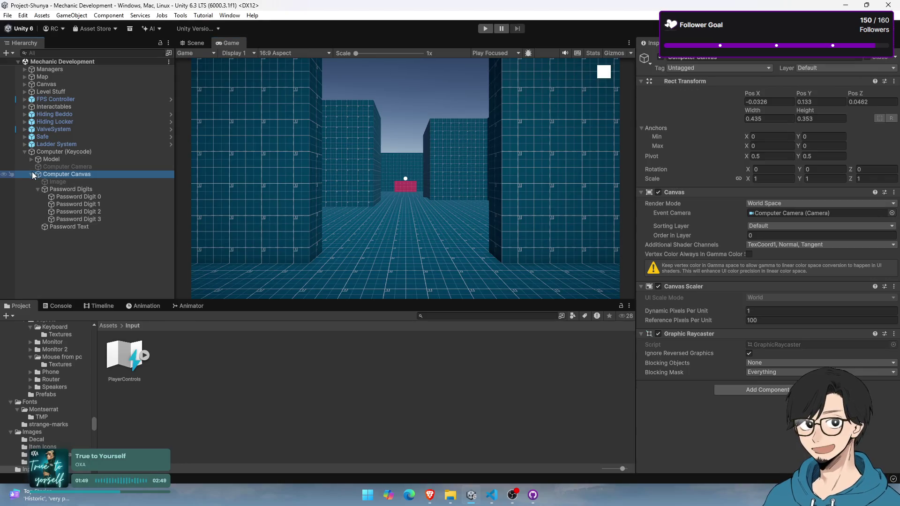
click(32, 174)
click(27, 152)
click(25, 152)
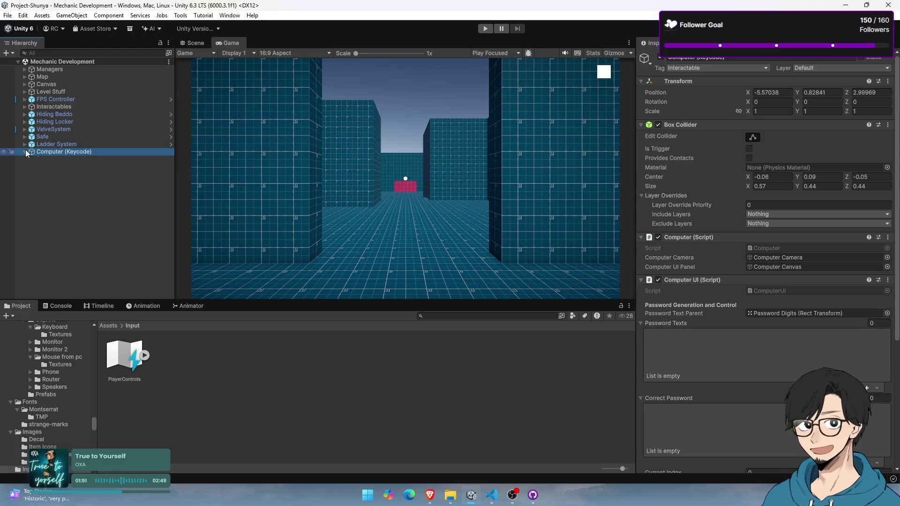
Glance over ComputerUI.cs in VS Code, then bring up the Shunya Timeline task sheet
click(516, 497)
click(492, 495)
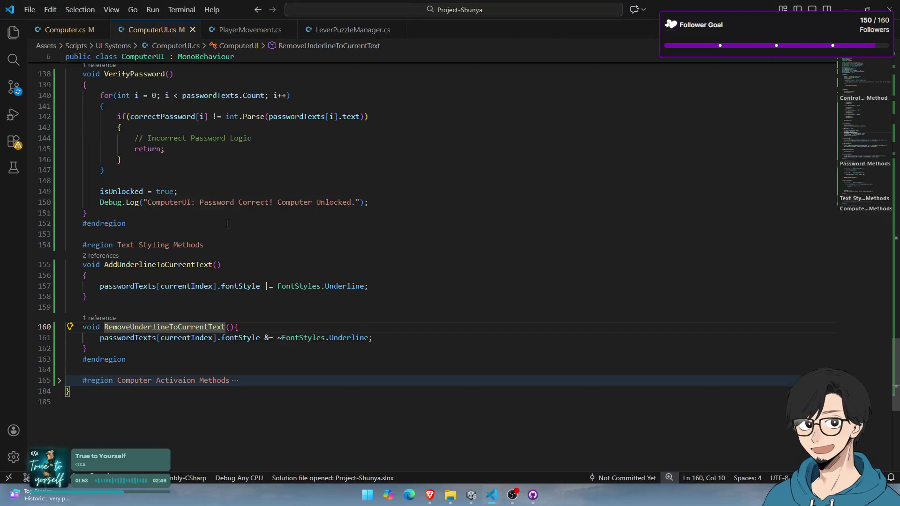
scroll(228, 237, up, 4)
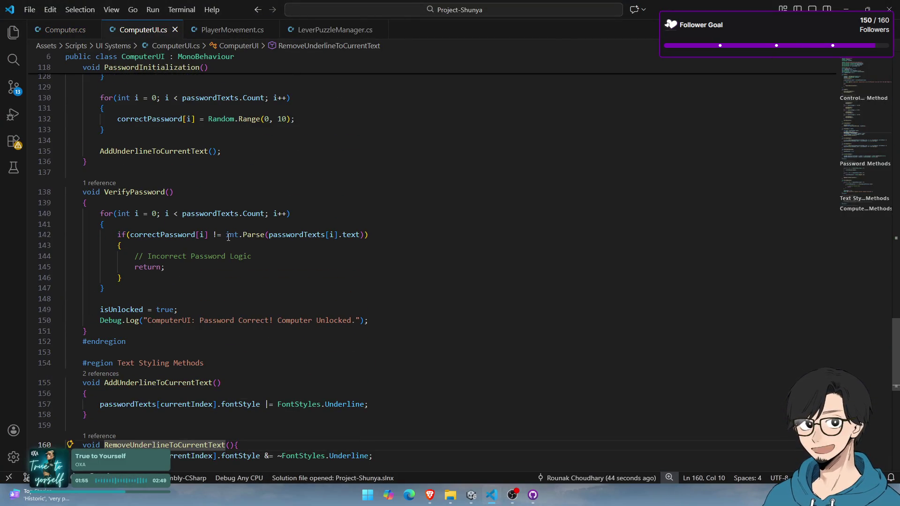
key(alt+Tab)
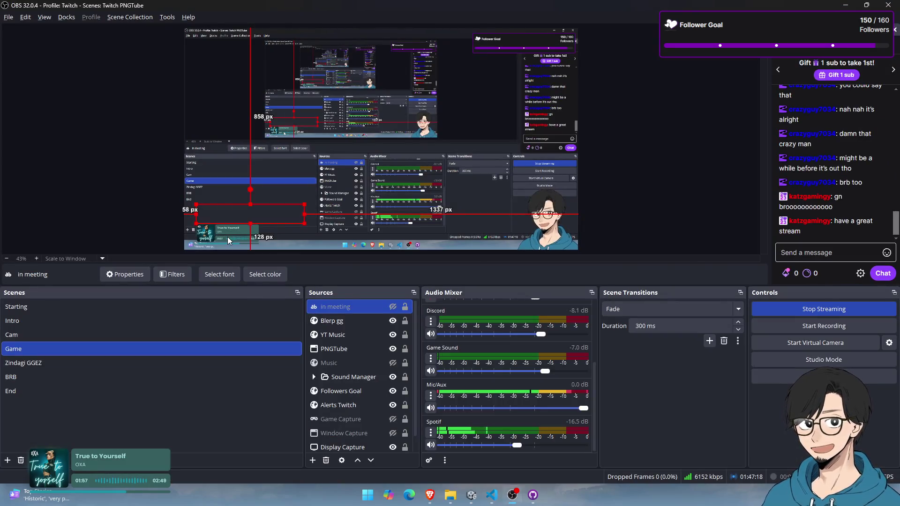
key(alt+Tab)
key(alt+Tab)
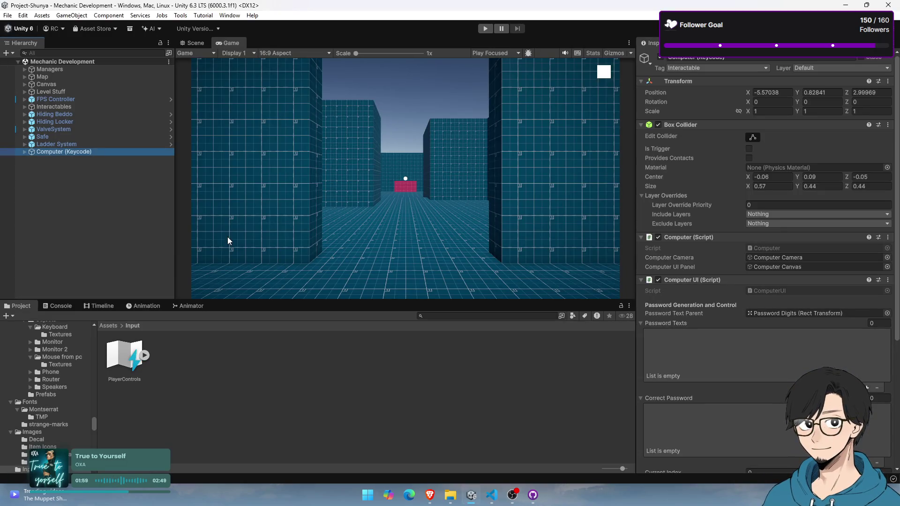
key(alt+Tab)
key(alt+Tab)
key(alt+Tab)
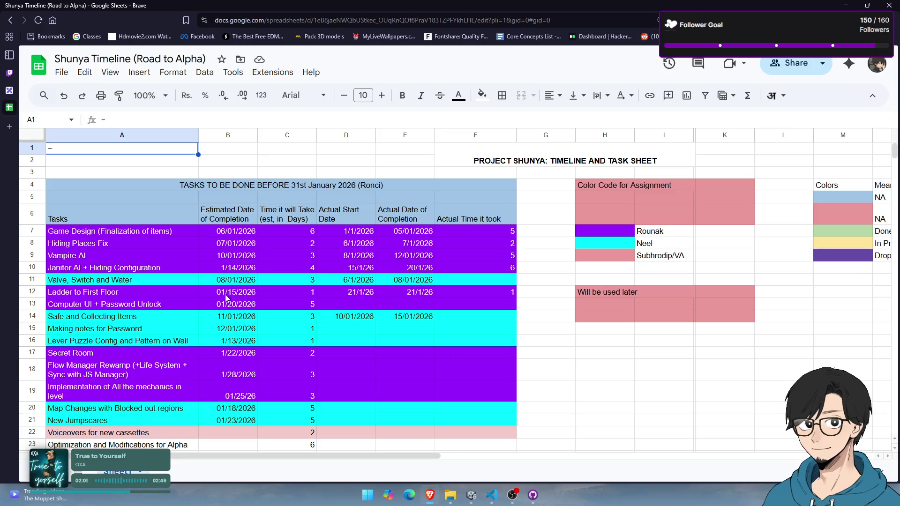
Log Computer UI + Password Unlock as started 2/2/2026, completed 3/2/2026, taking 2 days
click(328, 309)
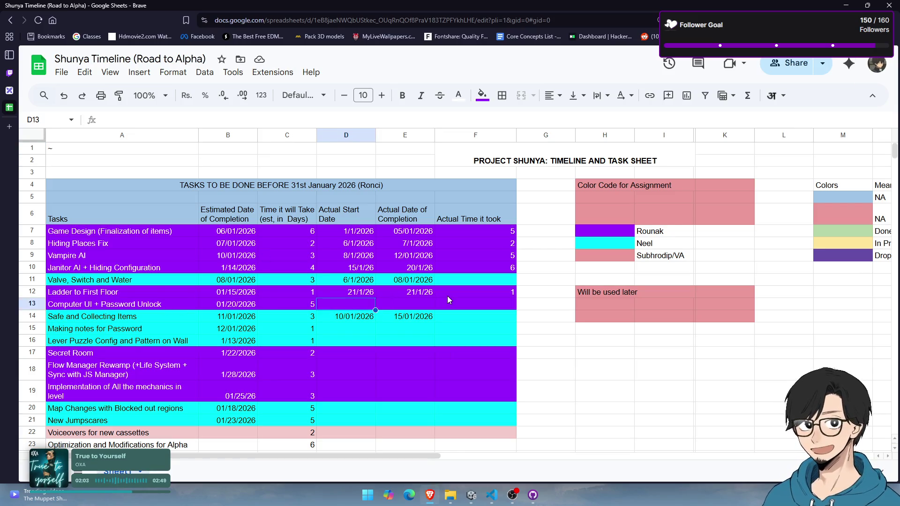
text(2)
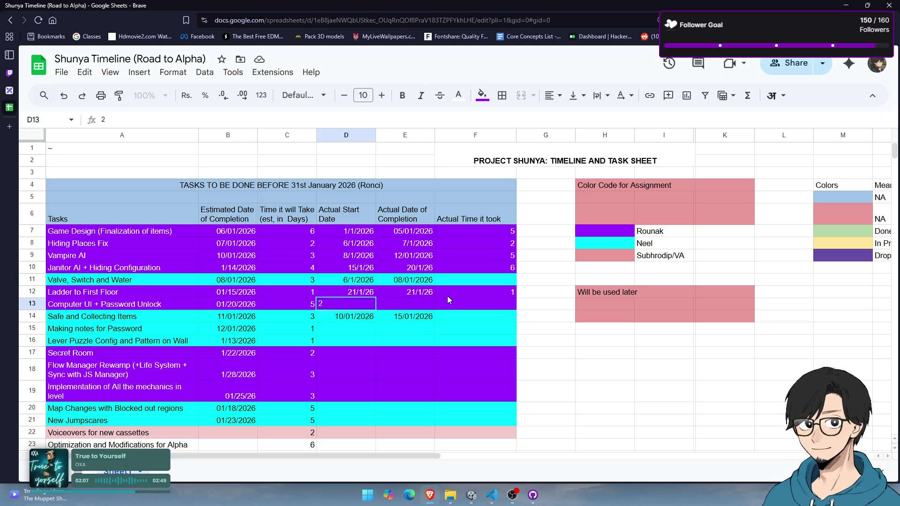
text(/2/20)
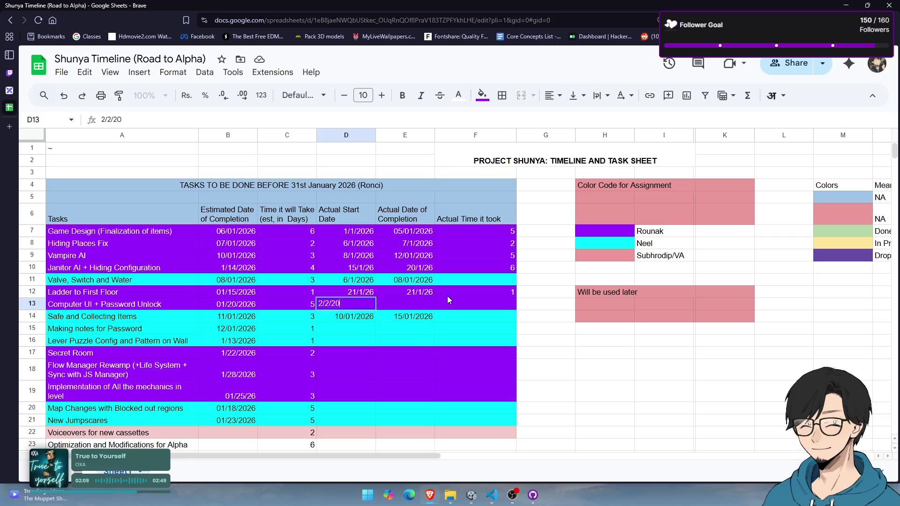
text(26)
key(Tab)
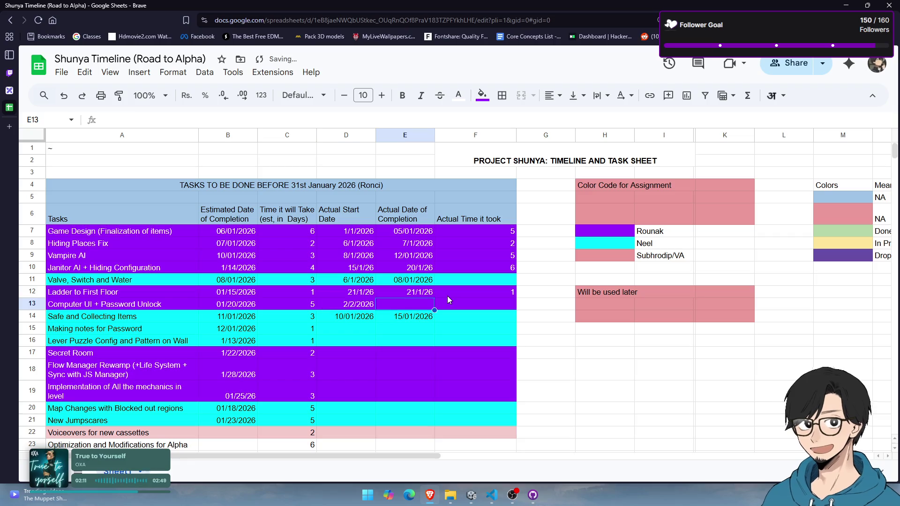
text(3/2/)
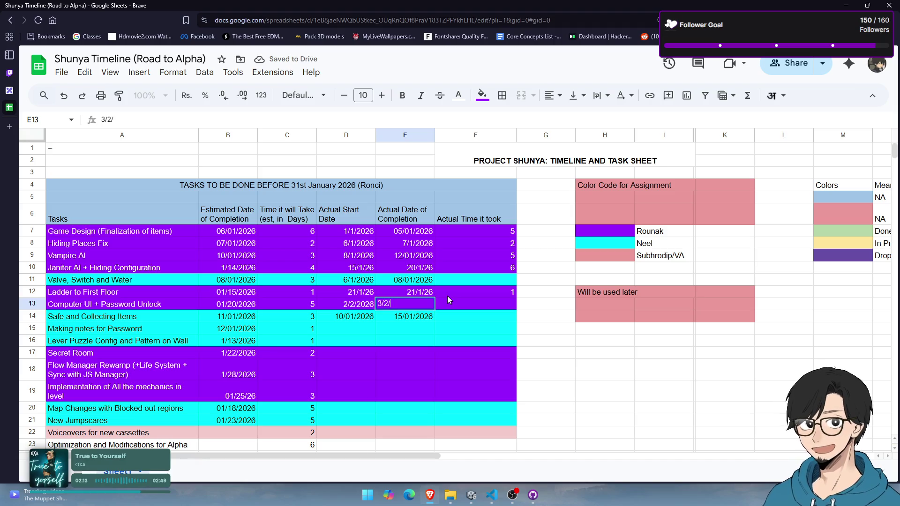
text(2026)
key(Tab)
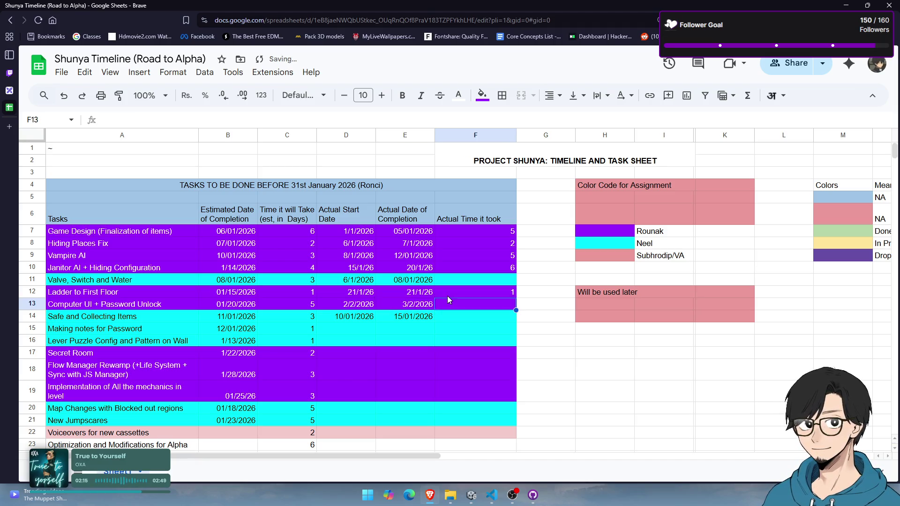
text(2)
key(Left)
key(Left)
key(Left)
Review the entries across the Computer UI + Password Unlock row
key(Right)
key(Right)
key(Right)
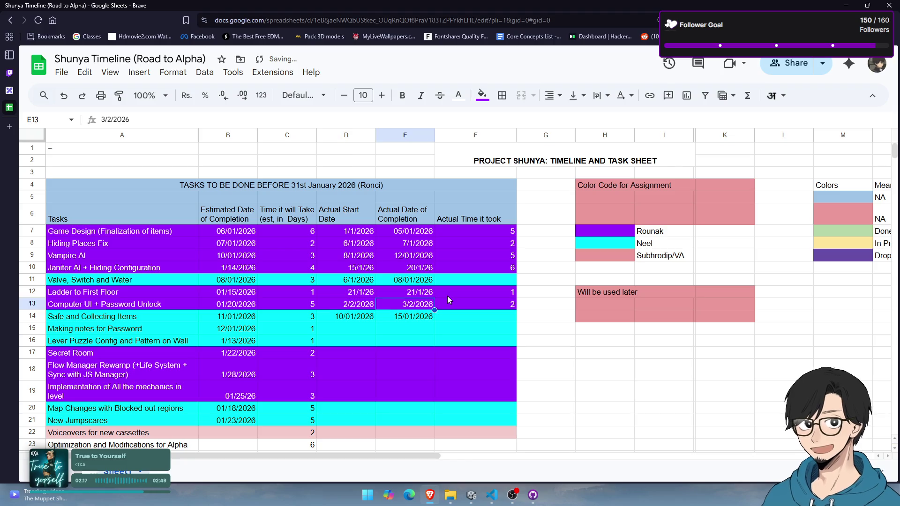
key(Left)
key(Left)
key(Left)
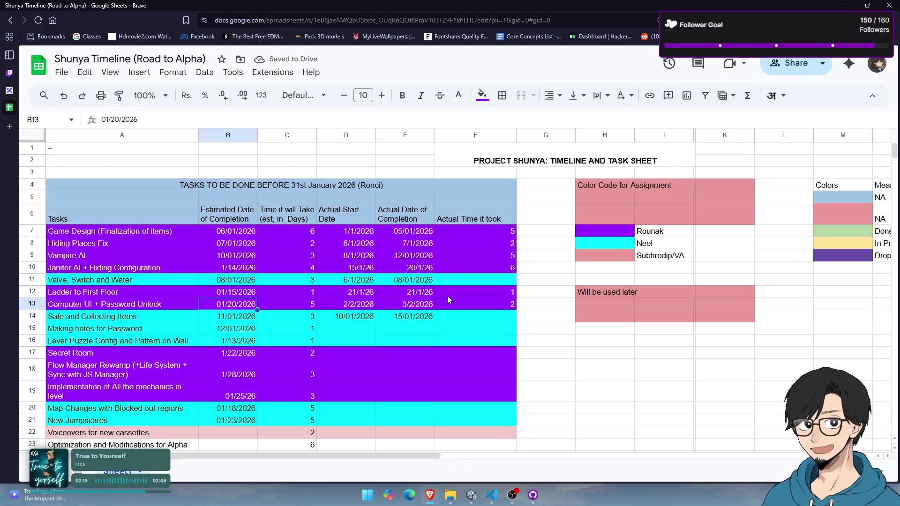
key(Right)
key(Right)
key(Left)
key(Left)
key(Left)
key(Right)
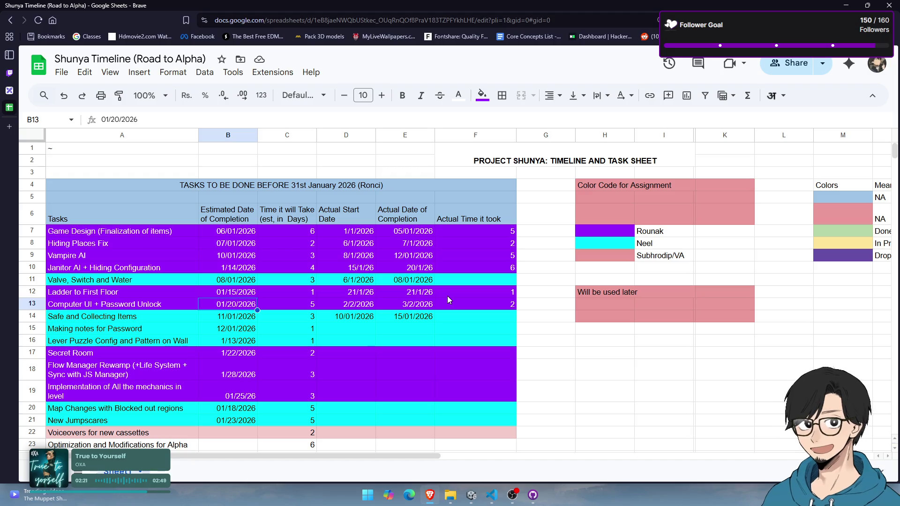
Check the Password notes, Secret Room and Lever Puzzle rows, then return to Unity
key(Right)
key(Left)
key(Down)
key(Down)
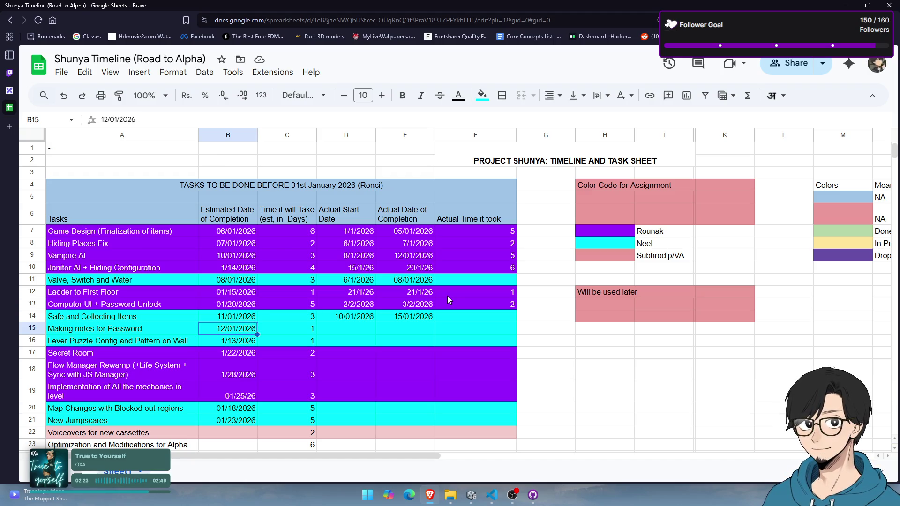
key(Left)
key(Right)
key(Right)
key(Right)
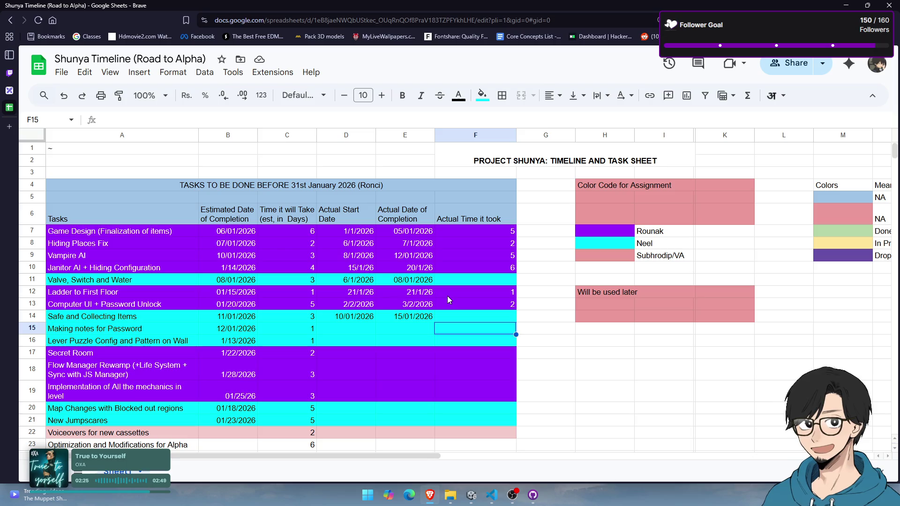
key(Down)
key(Left)
key(Left)
key(Left)
key(Right)
key(Right)
key(Right)
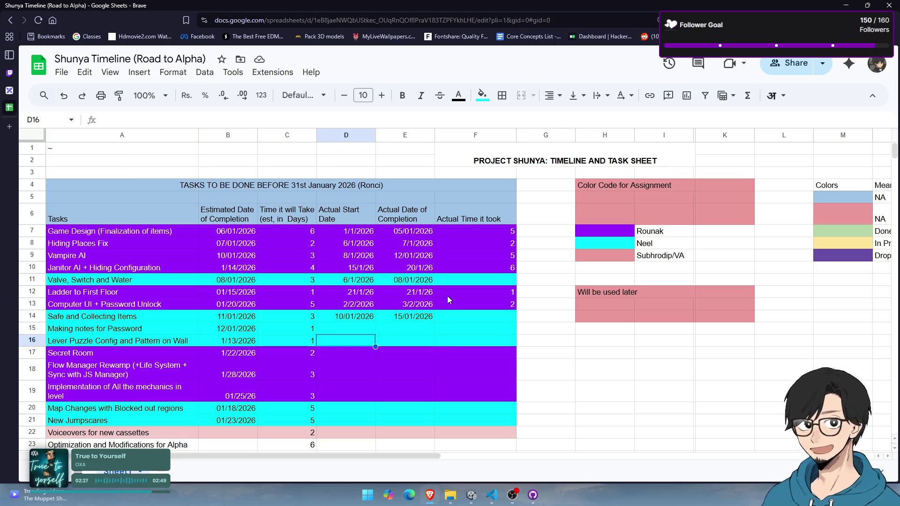
key(Down)
key(Left)
key(Left)
key(Left)
key(Right)
key(Right)
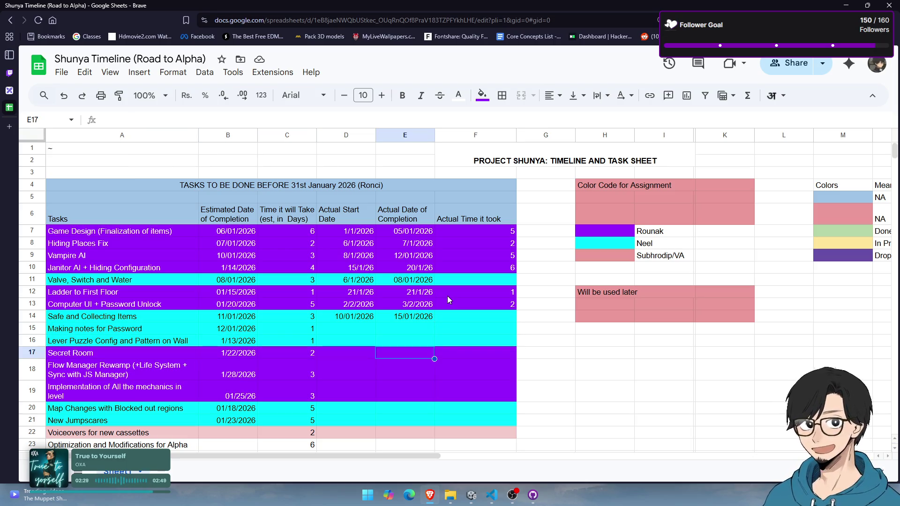
key(Left)
key(Left)
key(Right)
key(Right)
key(Right)
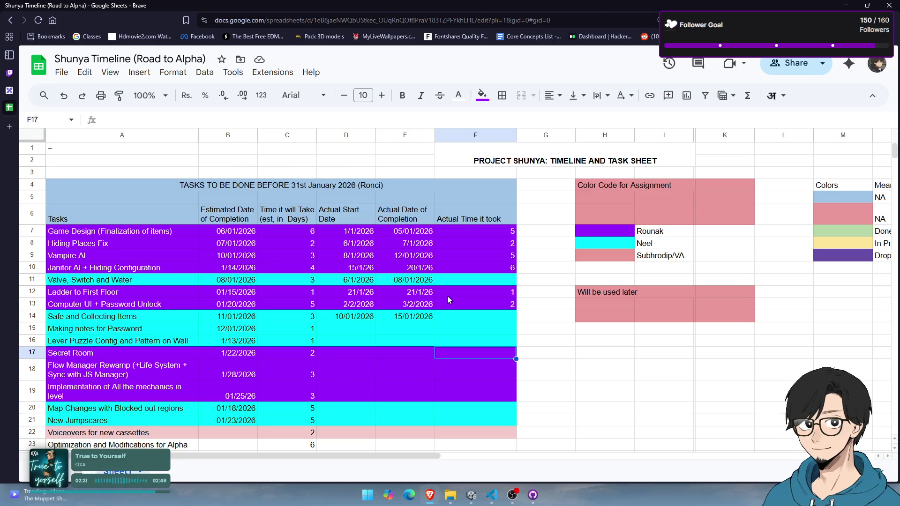
key(Up)
key(Up)
key(Up)
key(Down)
key(Down)
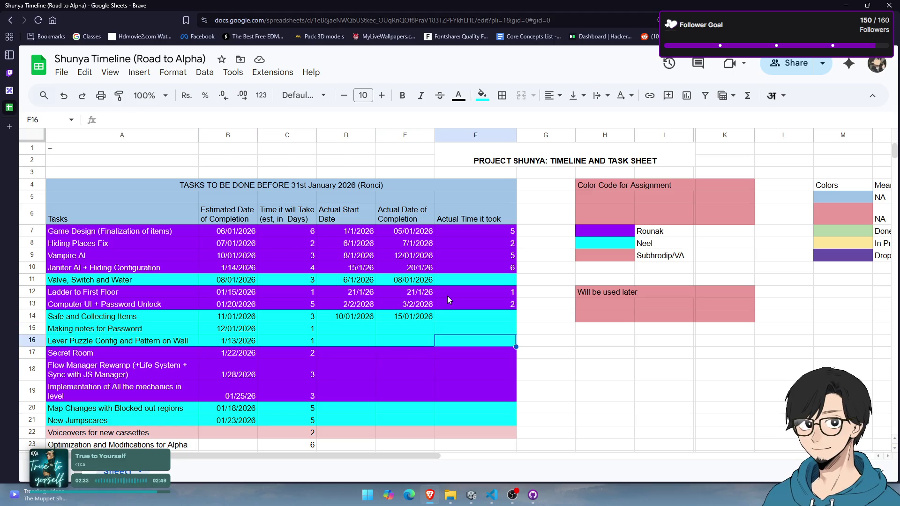
key(alt+Tab)
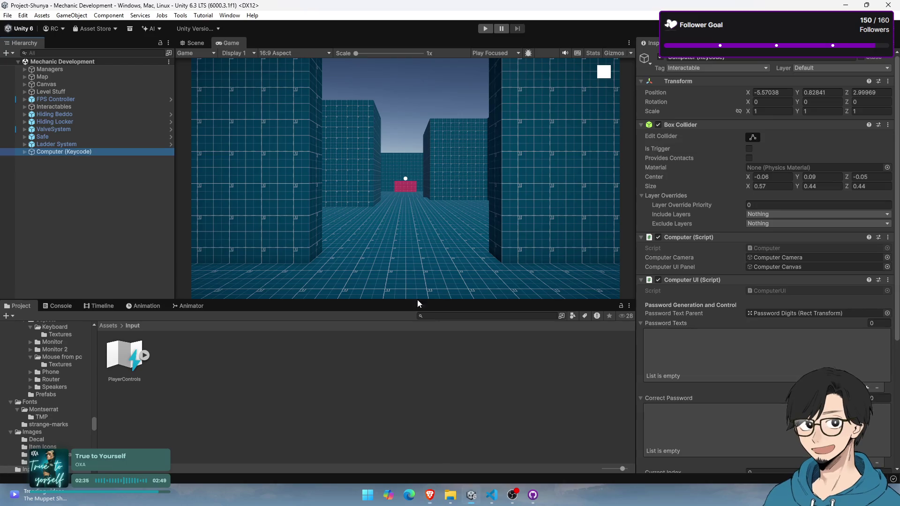
Return the Project browser to the top-level Assets folder and bring Discord up from the tray
click(111, 327)
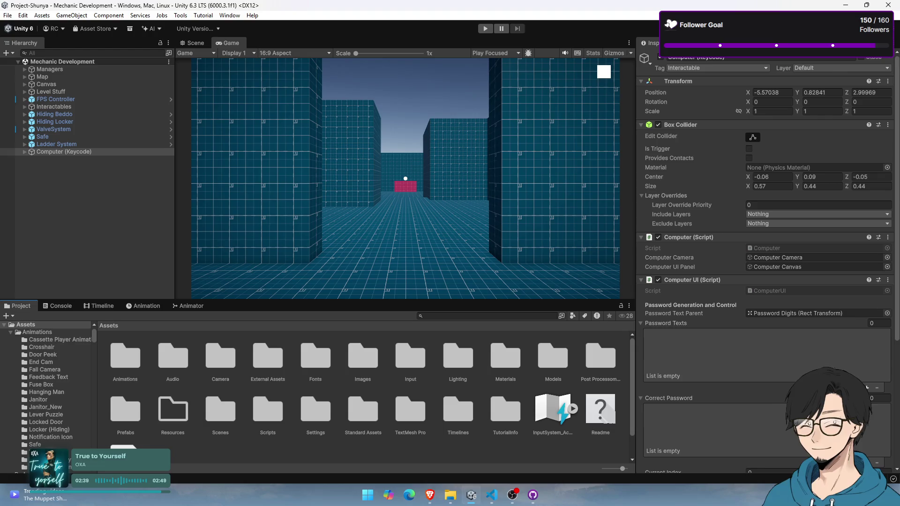
click(768, 495)
click(795, 435)
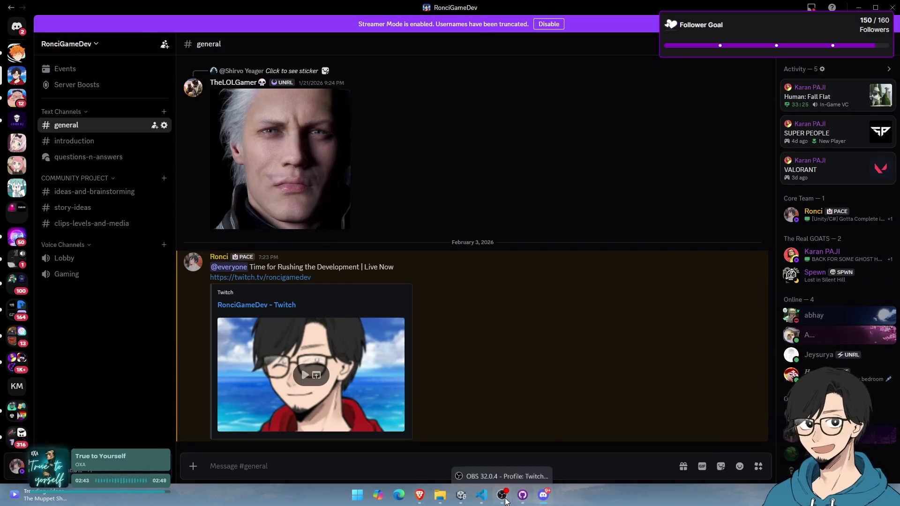
Switch the OBS stream to the Game scene and return to the Shunya Timeline task sheet
click(502, 495)
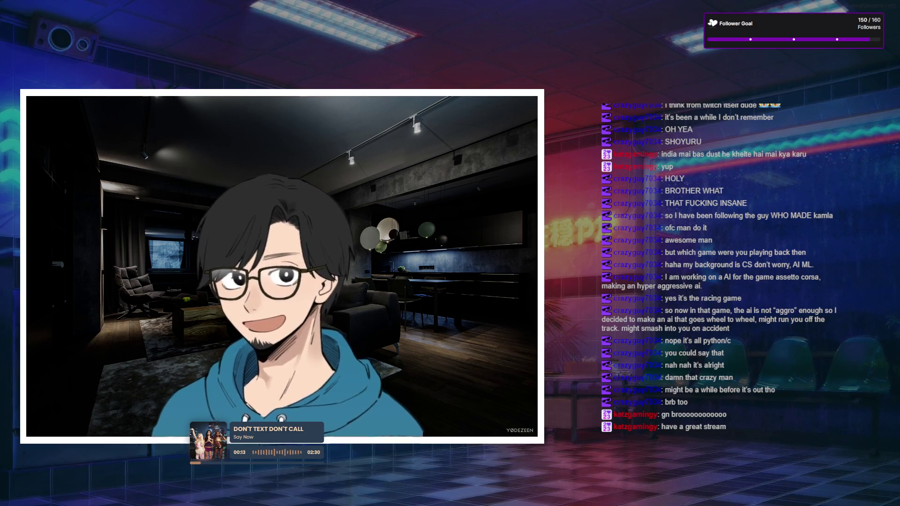
click(188, 346)
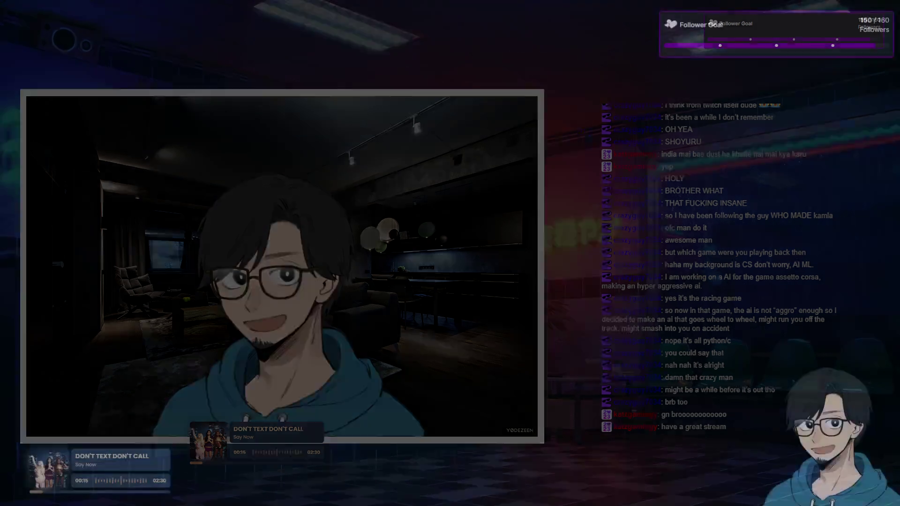
key(alt+Tab)
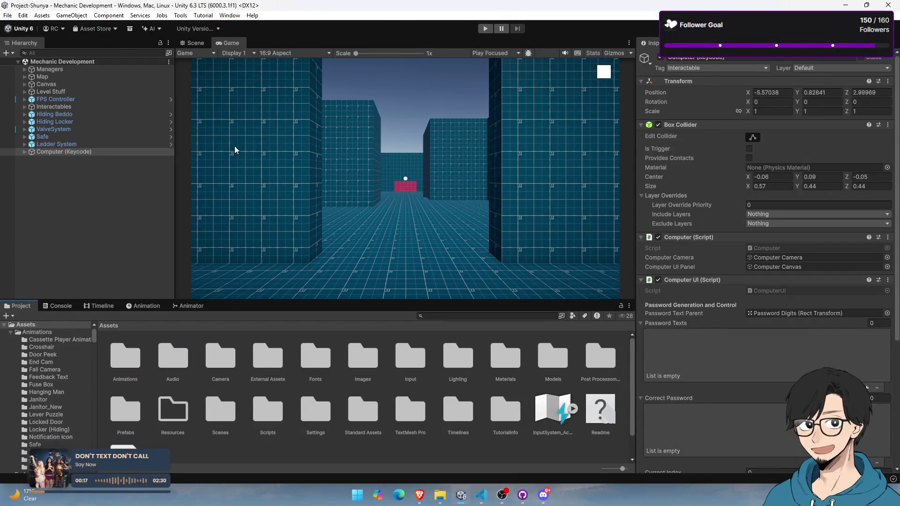
key(alt+Tab)
key(alt+Tab)
key(alt+Tab)
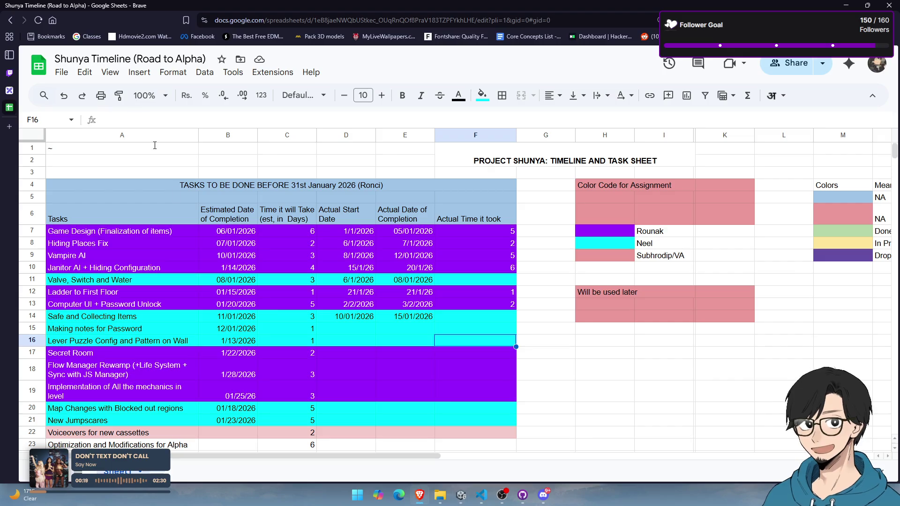
Review row 15, Making notes for Password: estimated date, estimated days and empty start/completion cells
scroll(202, 236, down, 3)
click(159, 226)
click(160, 234)
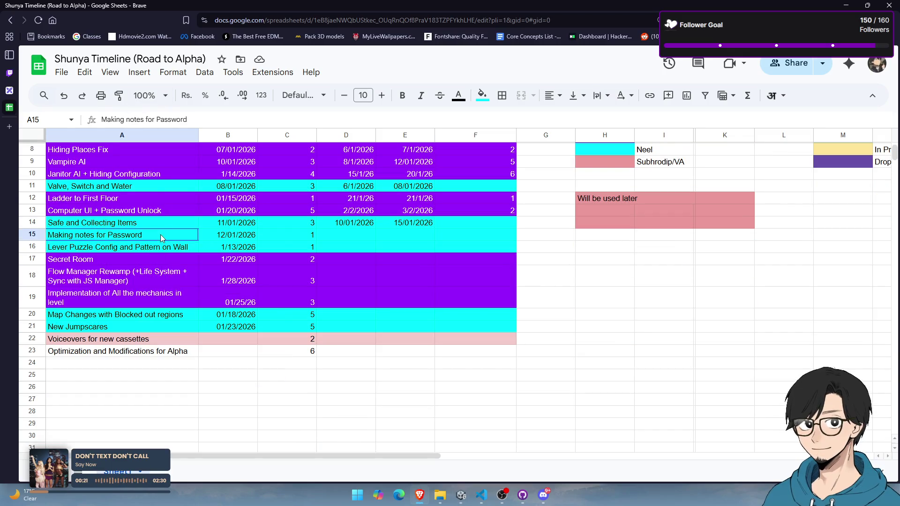
click(243, 239)
click(344, 240)
click(399, 240)
click(482, 237)
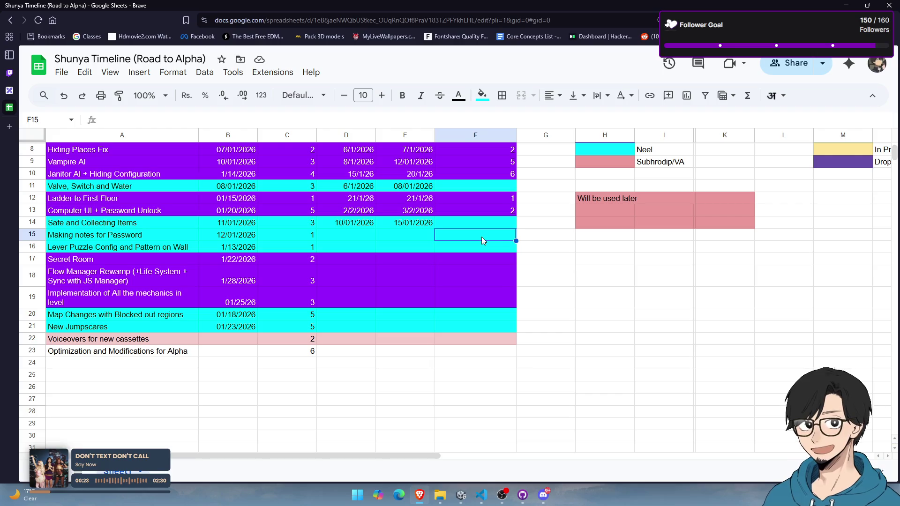
click(336, 235)
click(234, 236)
click(163, 235)
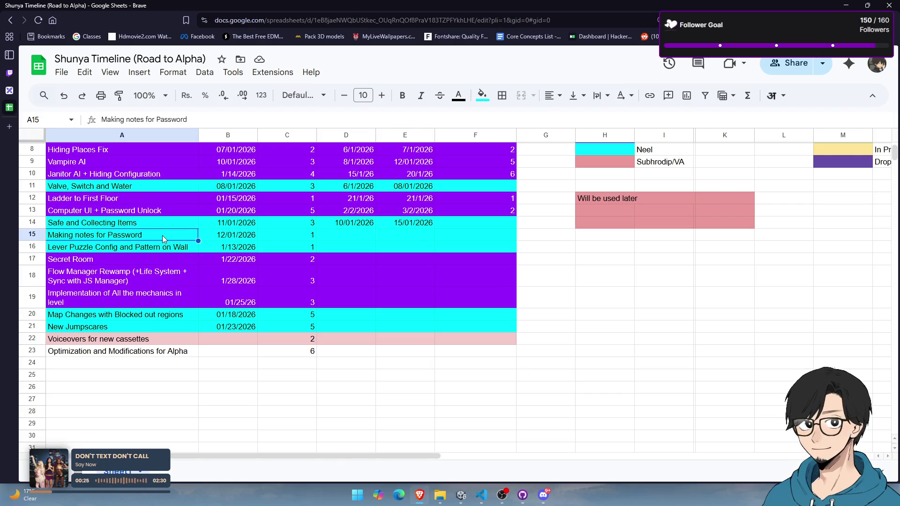
click(243, 236)
click(300, 238)
click(349, 237)
click(406, 238)
click(464, 238)
click(403, 238)
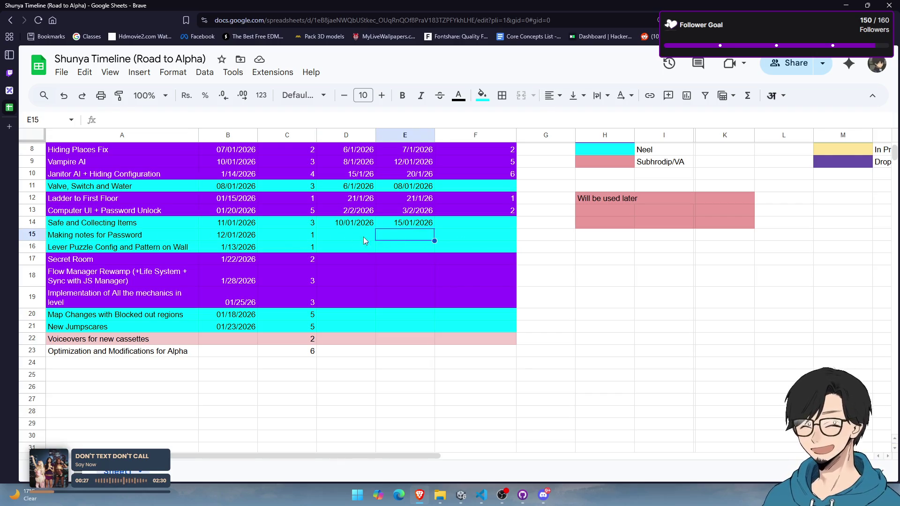
click(342, 236)
click(281, 235)
click(225, 235)
click(162, 235)
click(234, 235)
click(290, 236)
click(357, 235)
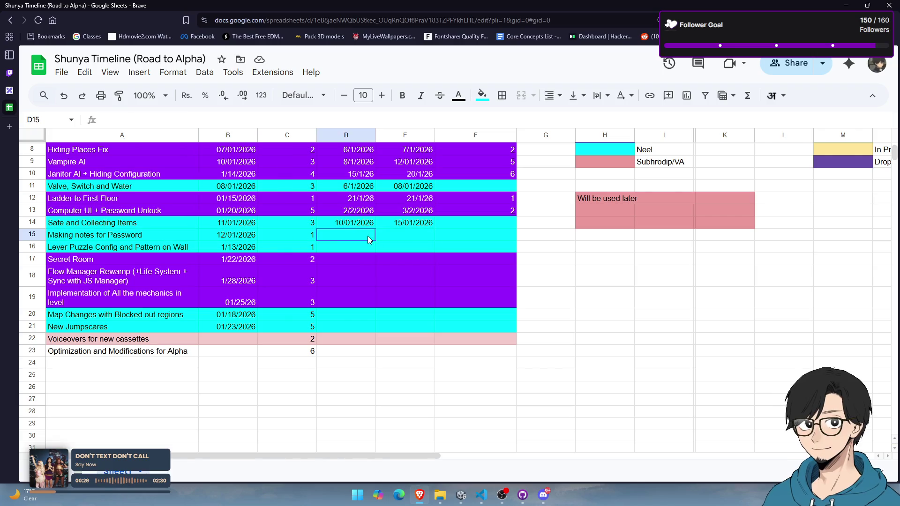
click(405, 235)
click(464, 235)
click(405, 236)
click(345, 235)
click(235, 236)
click(150, 237)
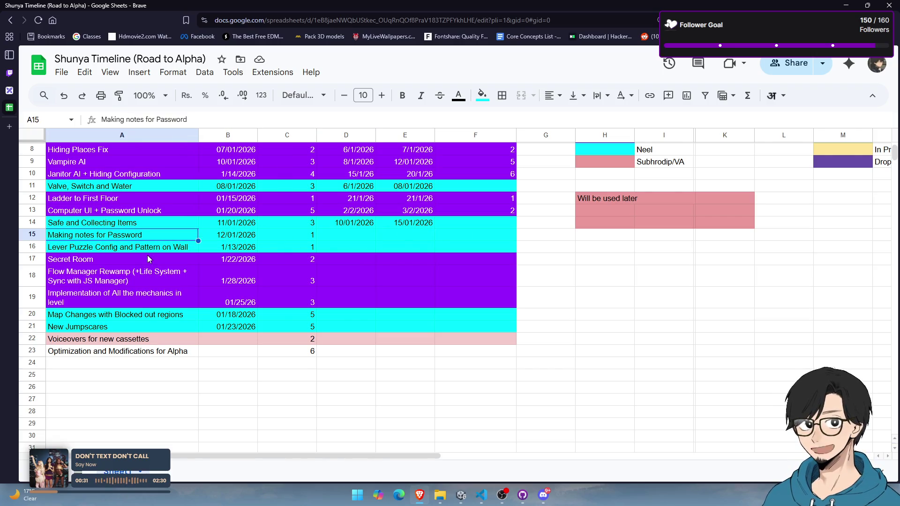
click(150, 259)
Review the Lever Puzzle Config row, estimated for 1/13/2026 at 1 day, through its completion date
click(161, 248)
key(Right)
key(Right)
key(Right)
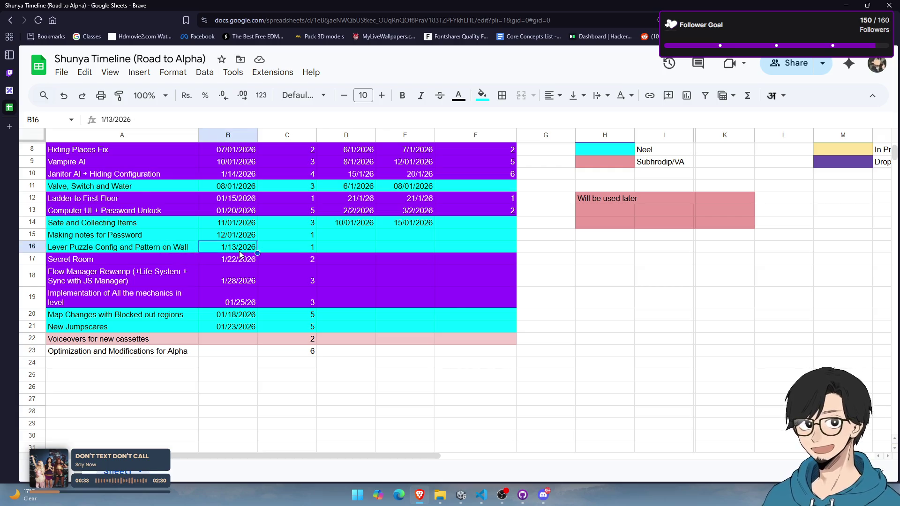
click(394, 247)
click(353, 246)
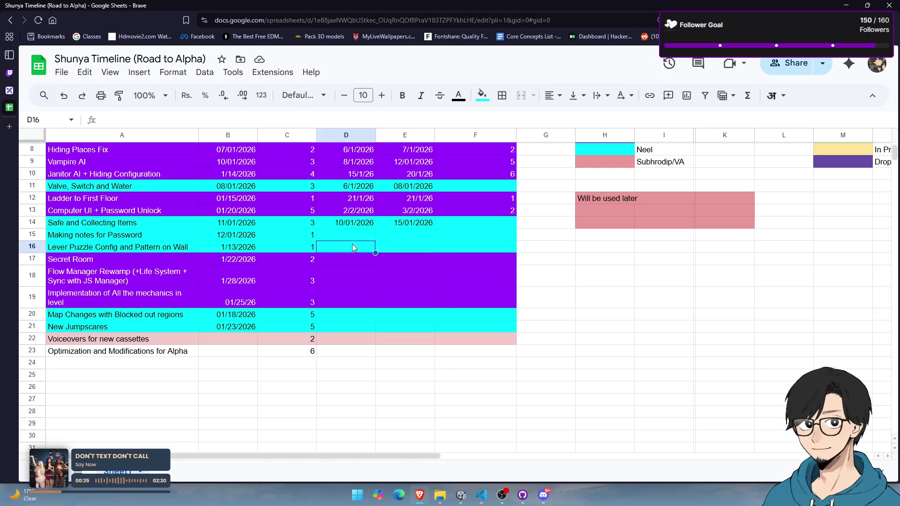
click(286, 246)
click(225, 247)
click(170, 247)
click(239, 248)
click(287, 248)
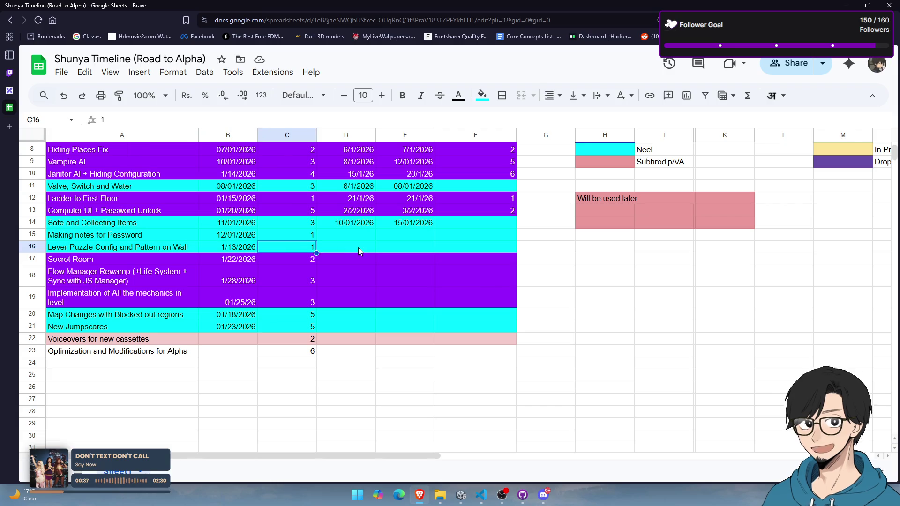
click(358, 248)
click(415, 248)
click(475, 250)
click(392, 248)
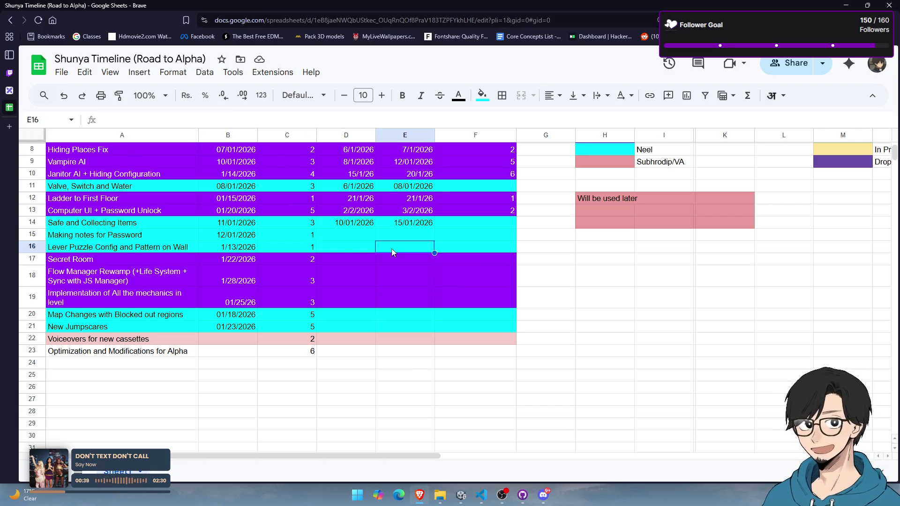
click(347, 248)
click(287, 248)
click(228, 247)
click(159, 249)
click(229, 247)
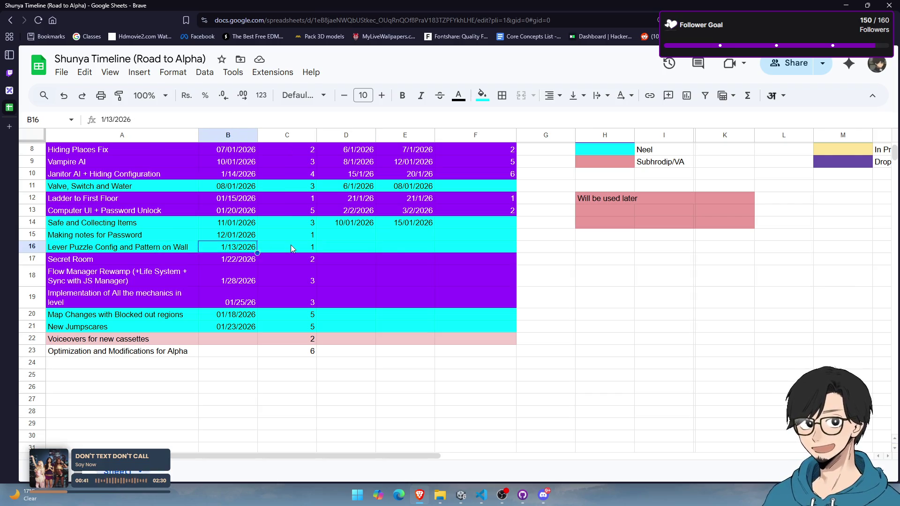
click(290, 247)
click(359, 247)
click(415, 247)
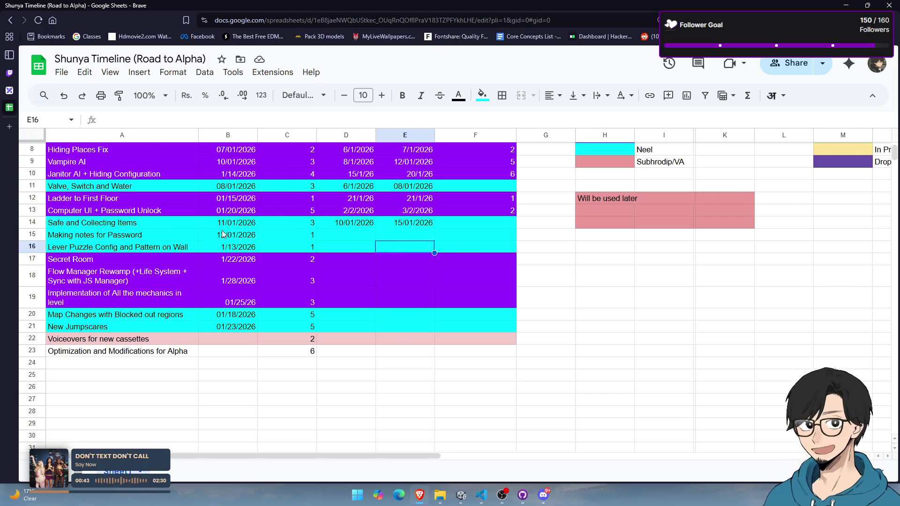
key(alt+Tab)
key(alt+Tab)
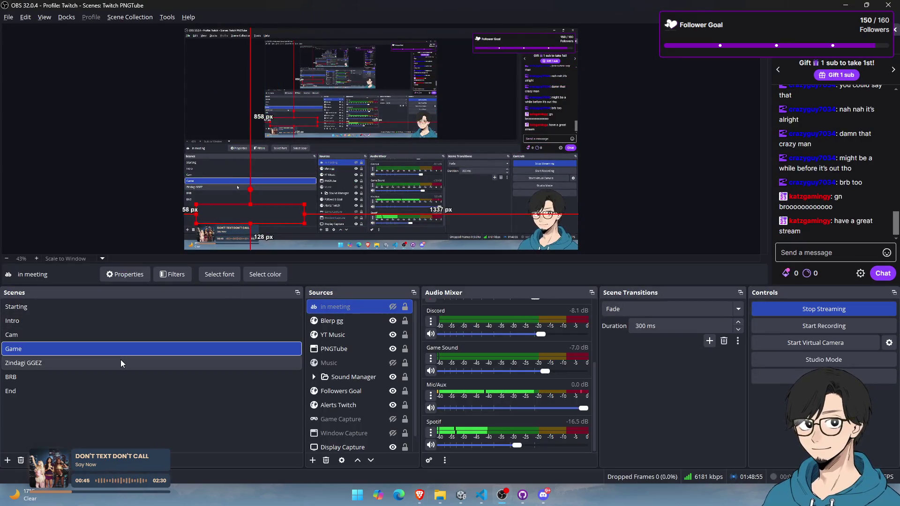
click(120, 359)
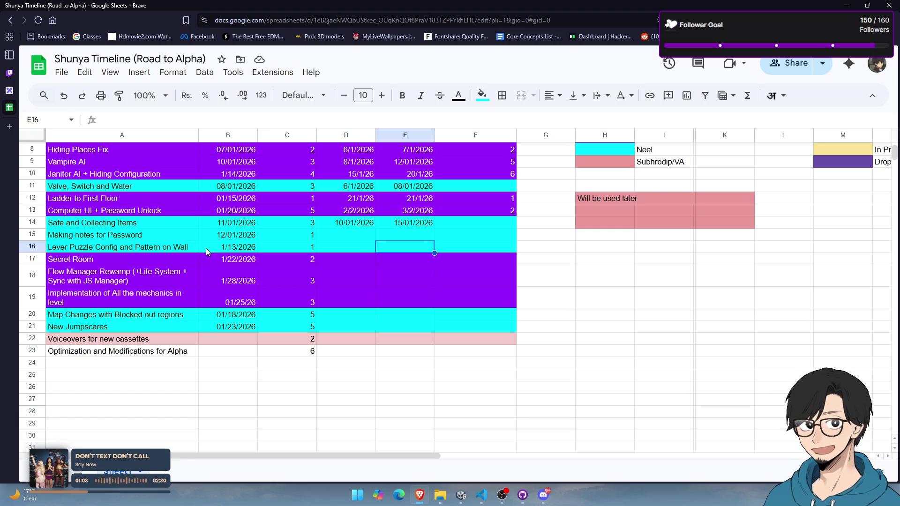
scroll(207, 249, up, 1)
Step across the Making notes for Password row, glance at Visual Studio Code, and come back
click(156, 286)
key(Right)
key(Right)
key(Right)
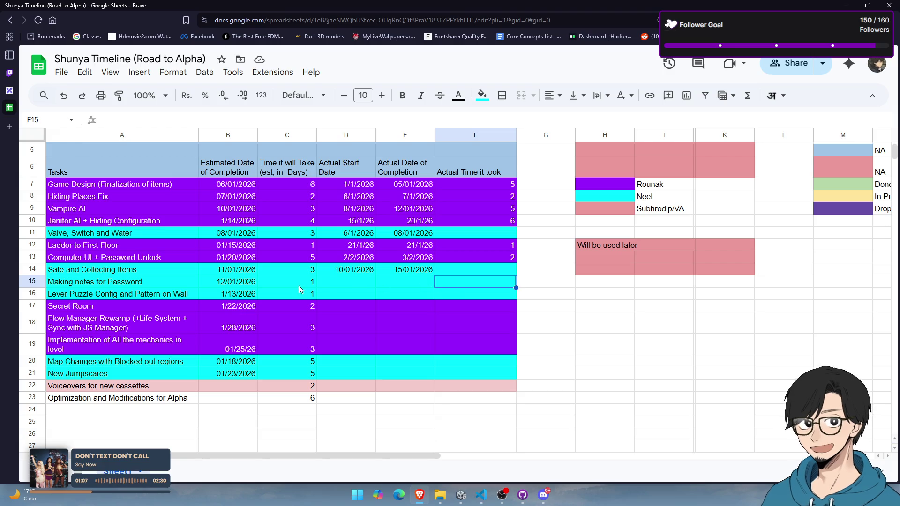
click(299, 286)
click(181, 285)
key(Right)
key(Right)
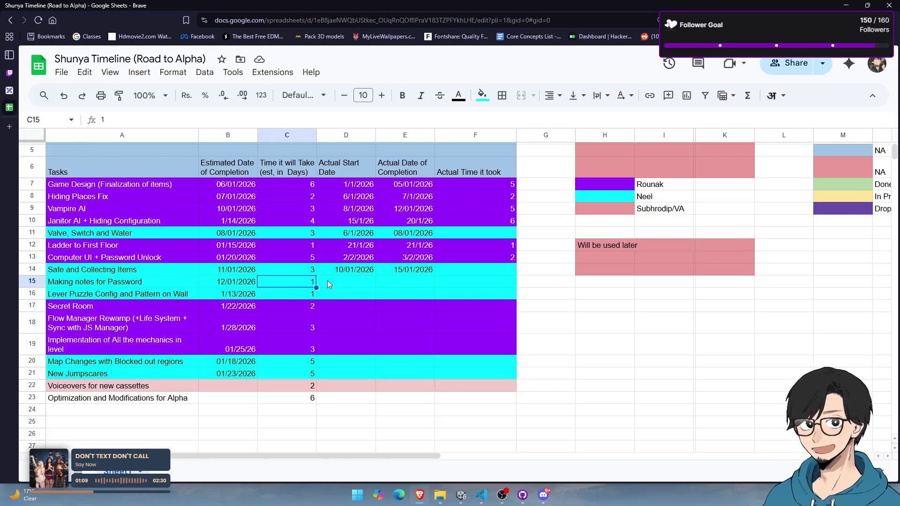
key(Right)
key(Right)
key(alt+Tab)
key(Tab)
key(Tab)
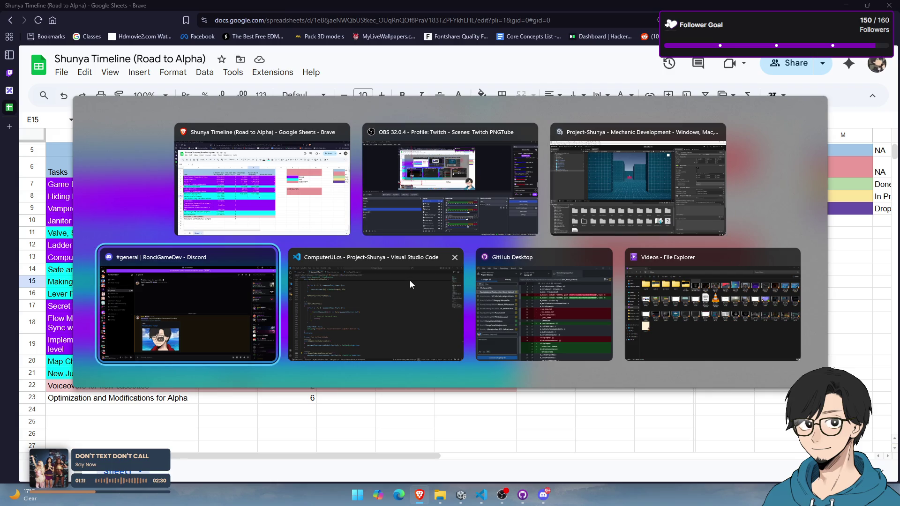
click(410, 280)
key(alt+Tab)
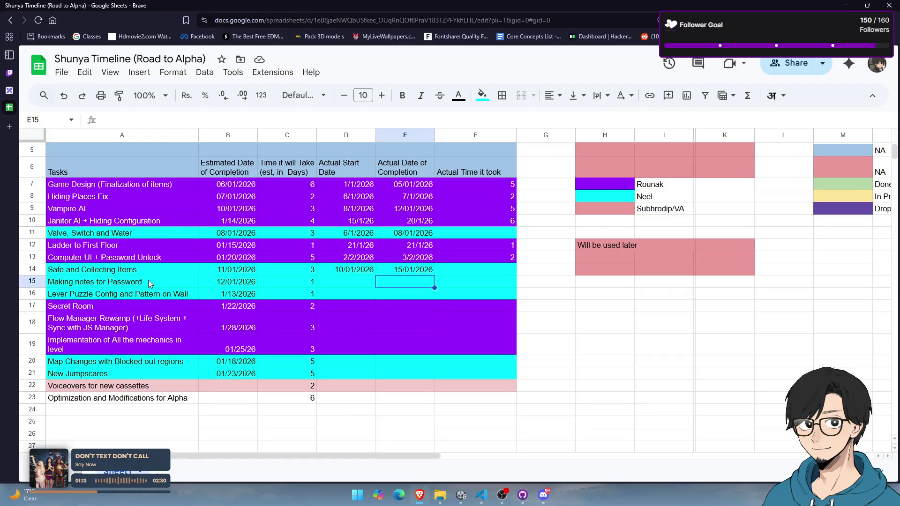
Check the Making notes for Password row: estimated 12/01/2026, 1 day, actual dates still empty
click(149, 283)
key(Right)
key(Right)
key(Right)
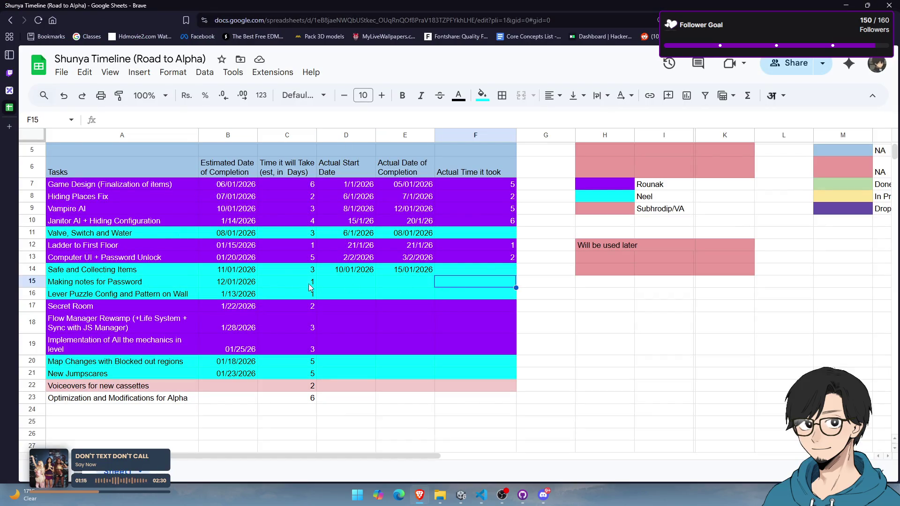
click(142, 286)
key(Right)
key(Right)
key(Right)
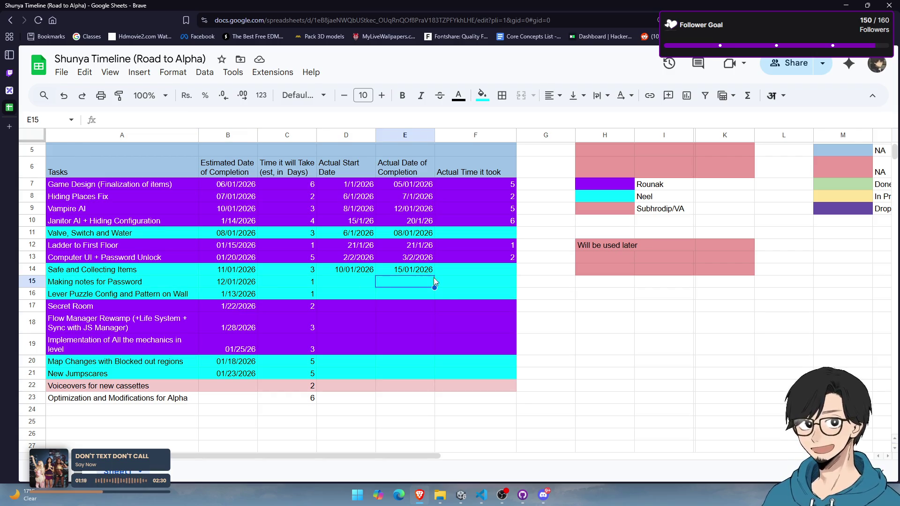
click(446, 282)
click(330, 283)
click(209, 286)
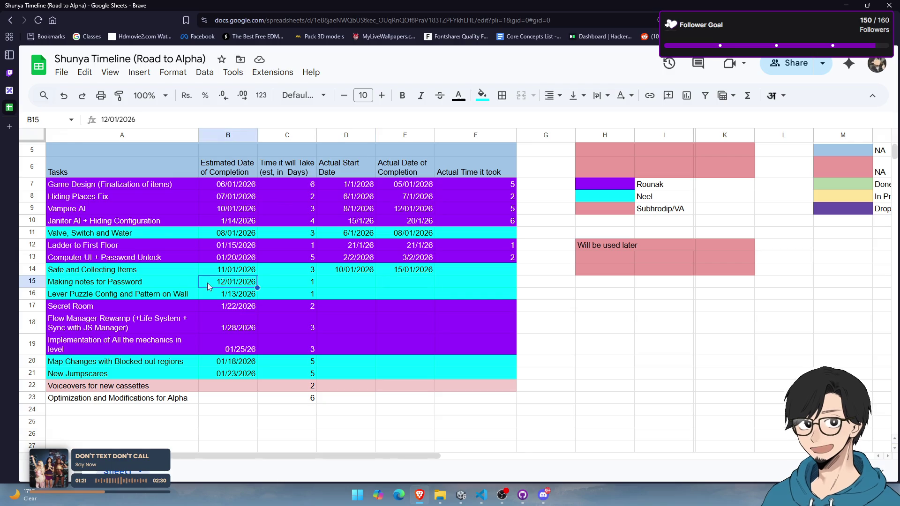
click(158, 288)
key(Right)
key(Right)
key(Right)
click(437, 286)
click(383, 285)
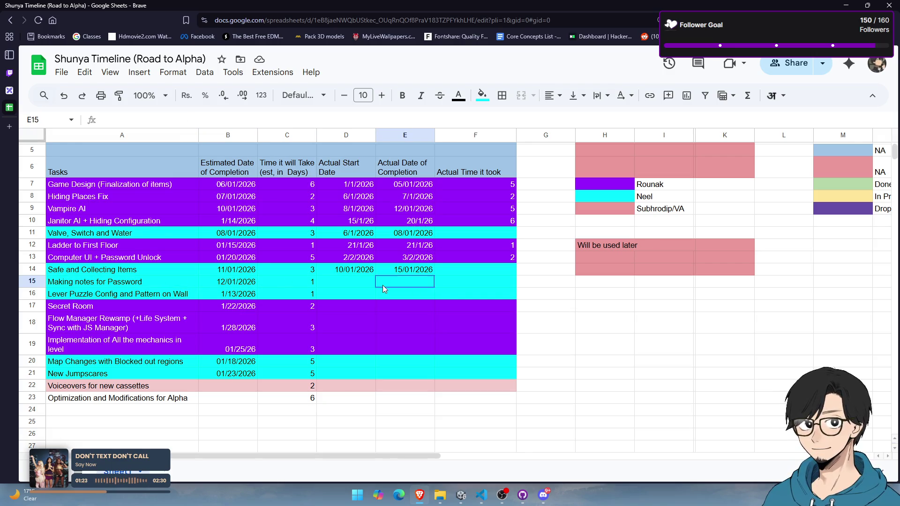
click(505, 285)
click(156, 291)
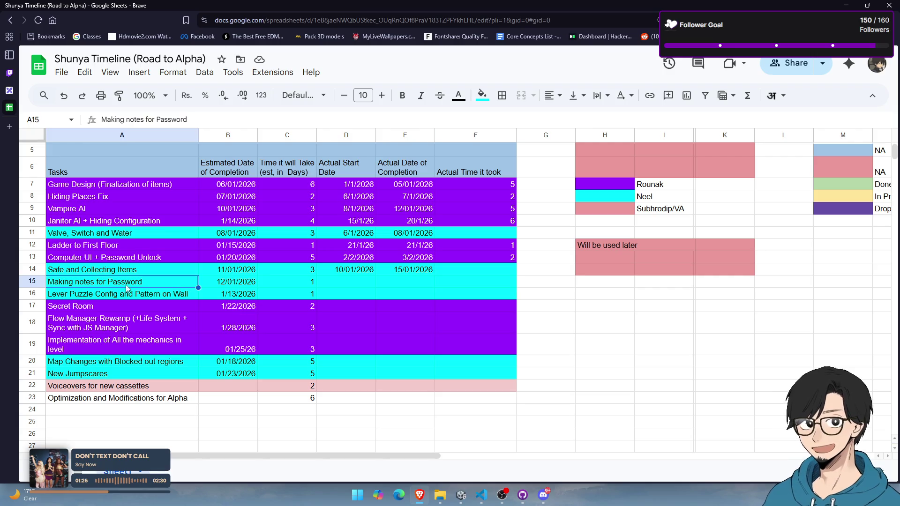
click(234, 283)
click(311, 281)
click(381, 287)
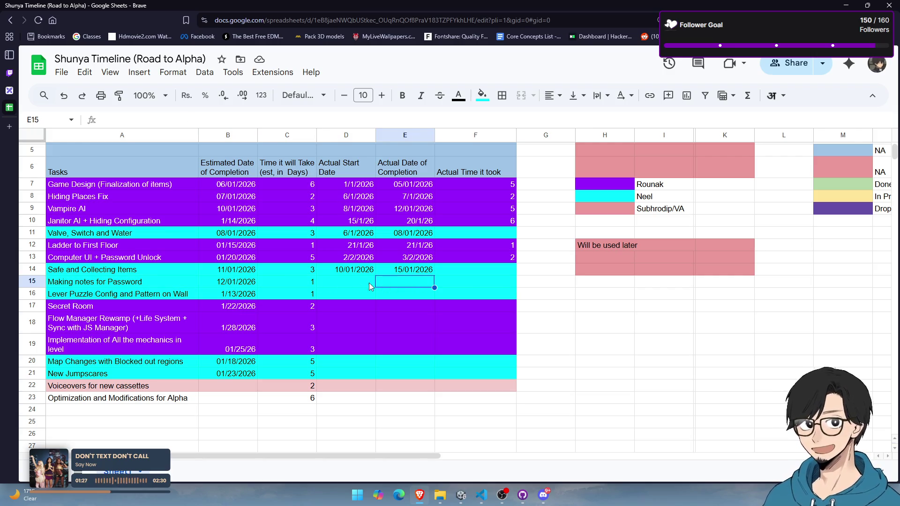
click(370, 282)
click(392, 282)
key(Right)
click(403, 282)
click(347, 285)
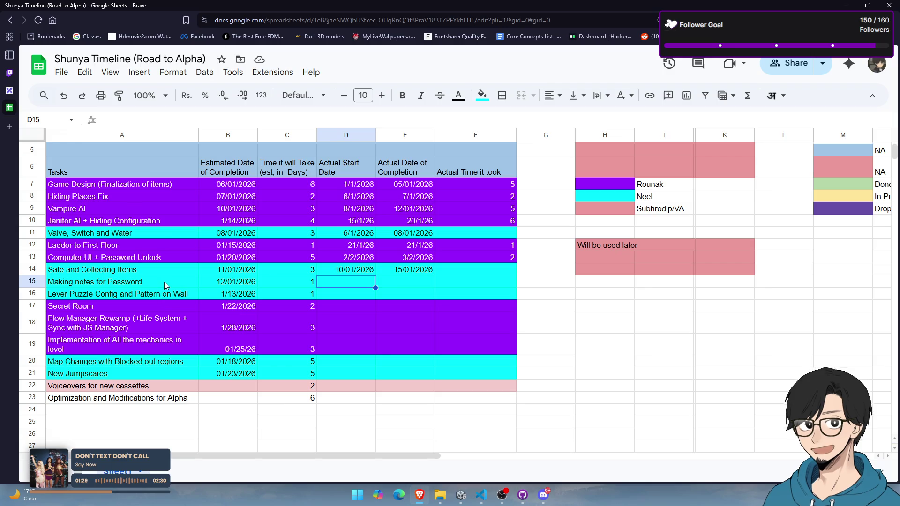
click(164, 282)
click(235, 284)
click(287, 283)
click(349, 282)
click(413, 284)
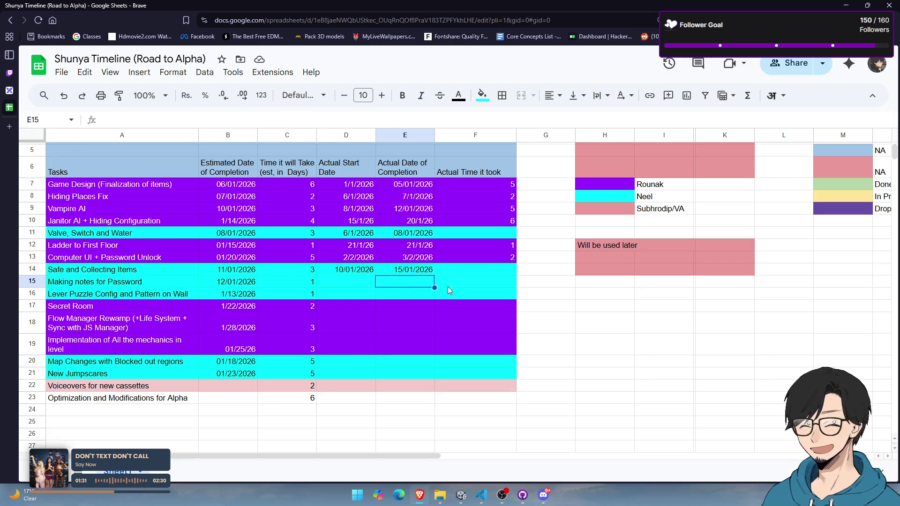
click(448, 286)
click(395, 284)
click(347, 283)
click(287, 283)
click(209, 282)
click(162, 282)
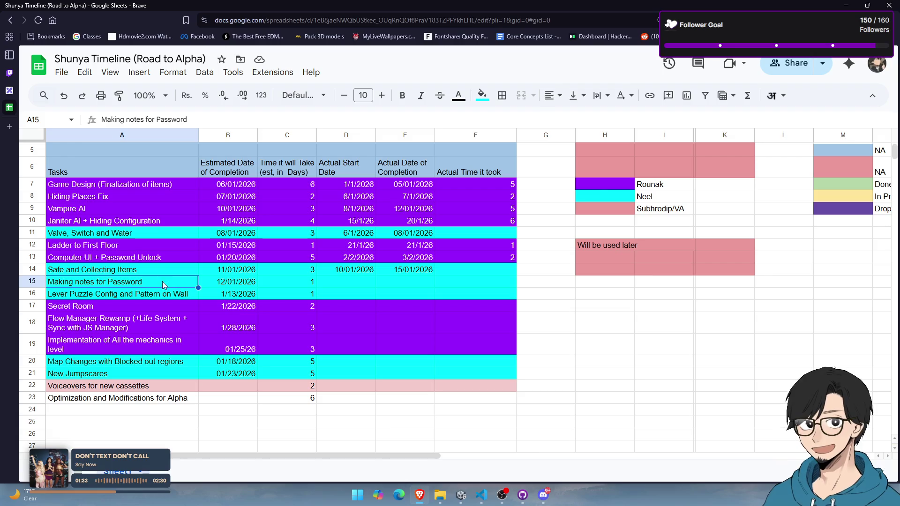
Compare the Lever Puzzle Config row (1/13/2026) with Making notes and the Secret Room's 2-day estimate
click(134, 294)
click(224, 296)
click(287, 294)
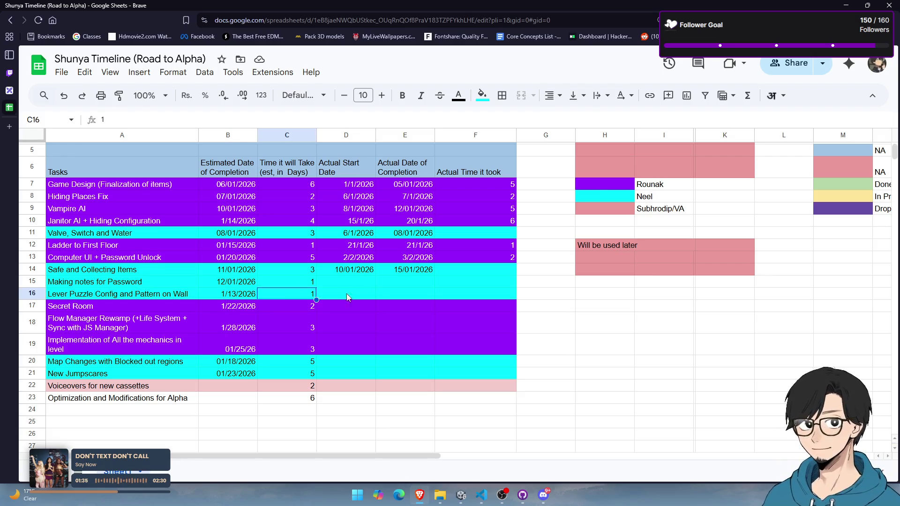
click(404, 293)
click(476, 292)
click(136, 292)
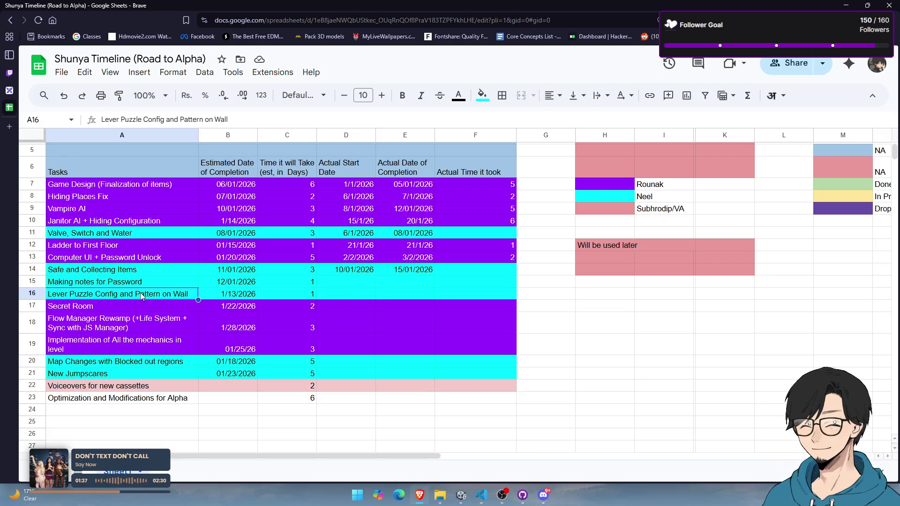
click(145, 282)
click(294, 281)
click(399, 283)
click(117, 294)
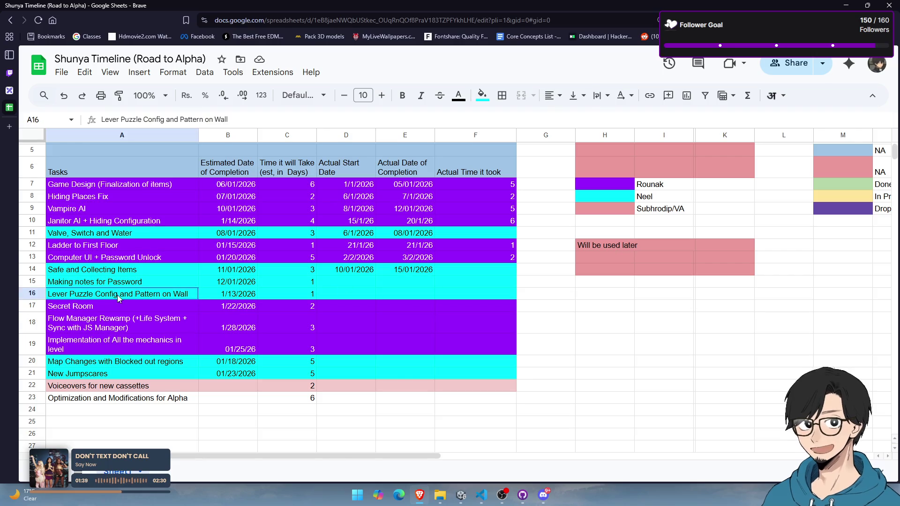
click(225, 294)
click(288, 294)
click(399, 295)
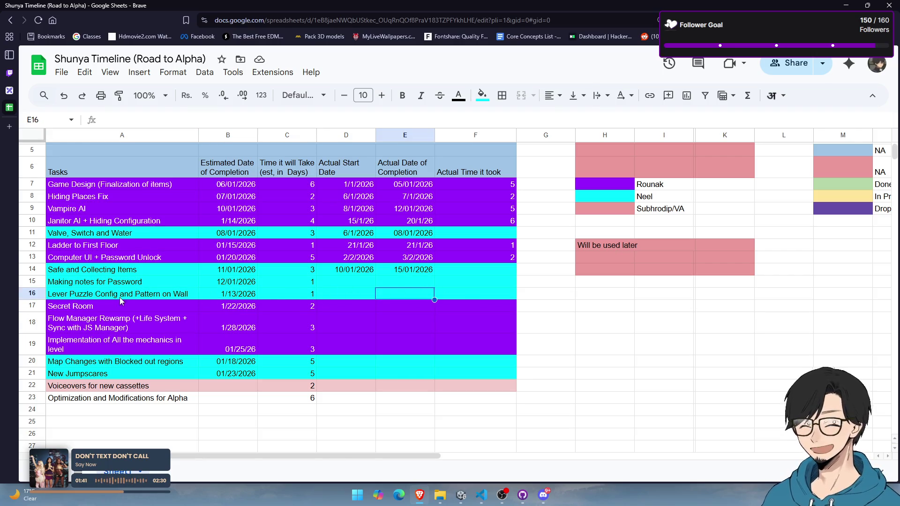
click(132, 306)
click(293, 306)
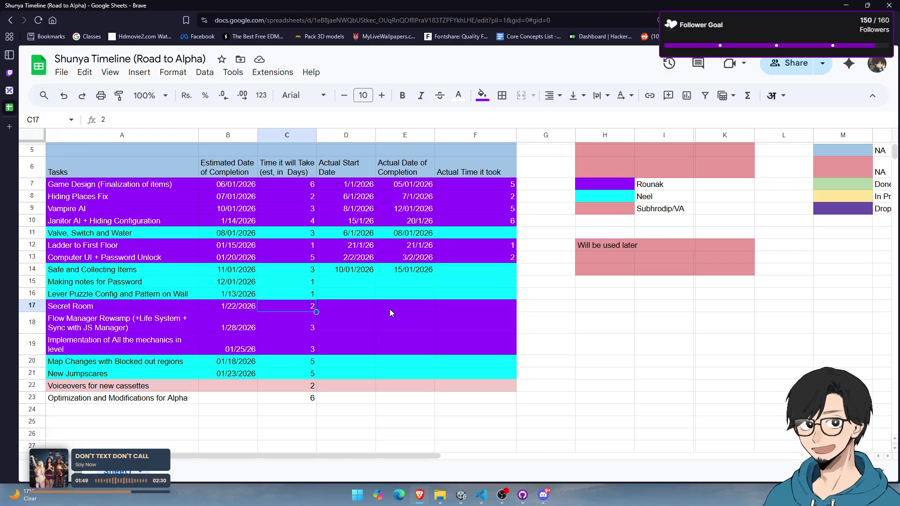
Bring the Unity editor back to the front from the taskbar
scroll(205, 298, down, 2)
scroll(205, 299, up, 4)
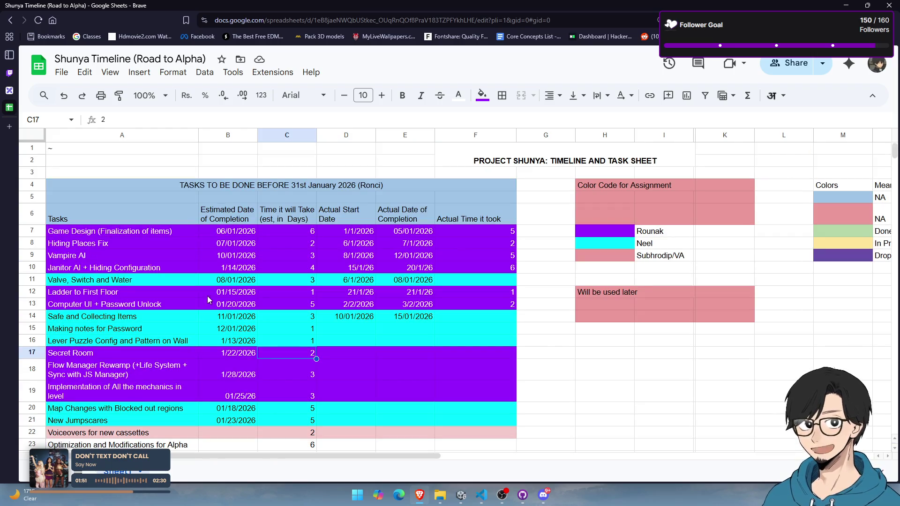
key(alt+Tab)
key(alt+Tab)
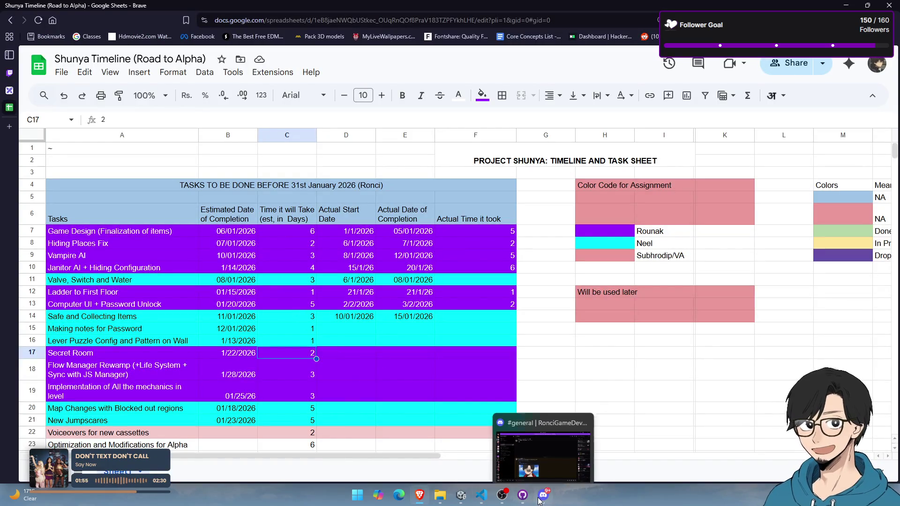
mouse_move(498, 498)
mouse_move(480, 497)
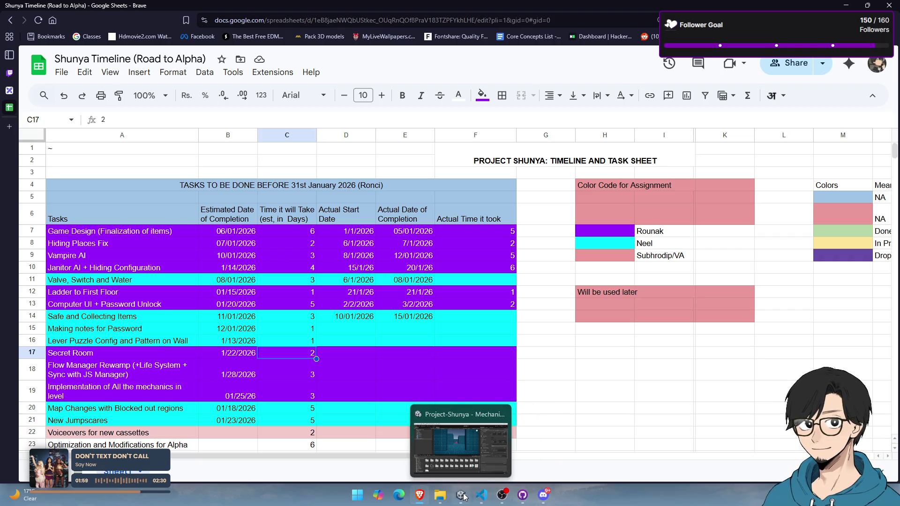
click(464, 497)
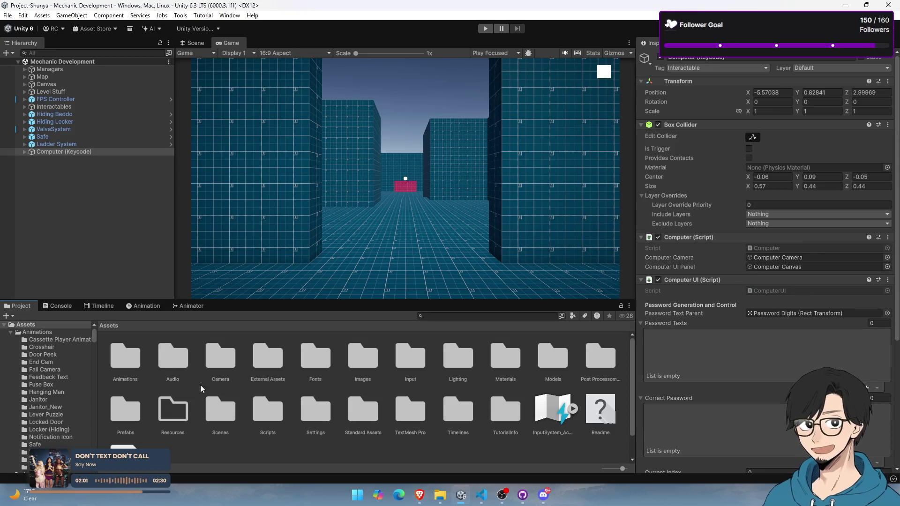
Browse the Images, Placeholder Images, UI Images and Item Icons folders, then switch to OBS Studio
click(141, 373)
click(226, 366)
double_click(357, 375)
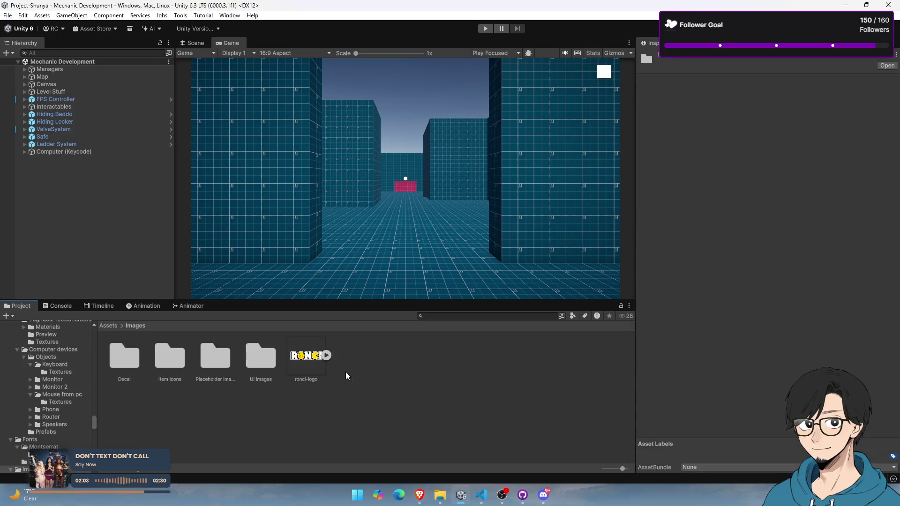
double_click(232, 369)
click(135, 325)
double_click(261, 357)
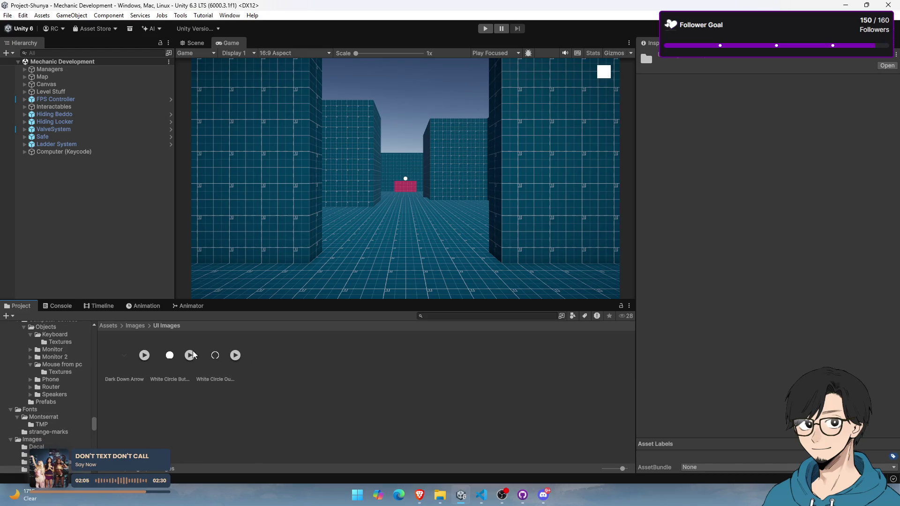
click(135, 326)
click(179, 373)
double_click(179, 373)
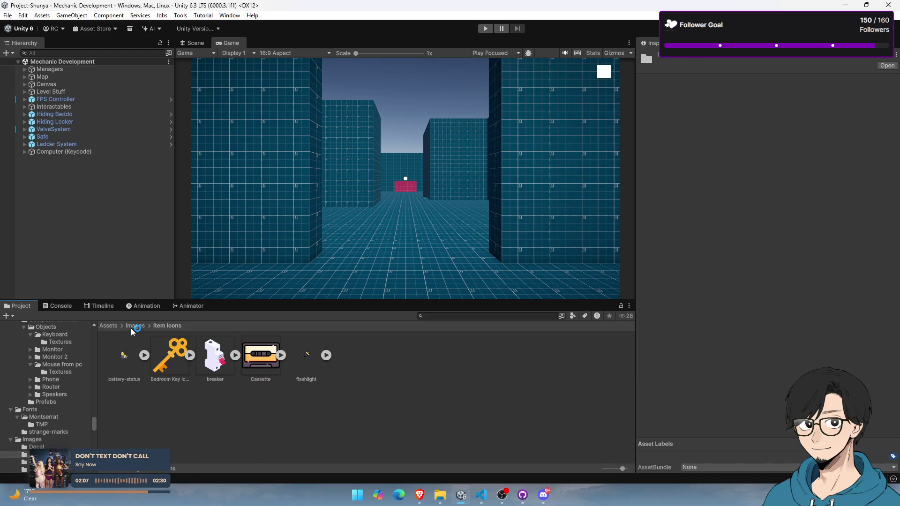
click(134, 327)
key(alt+Tab)
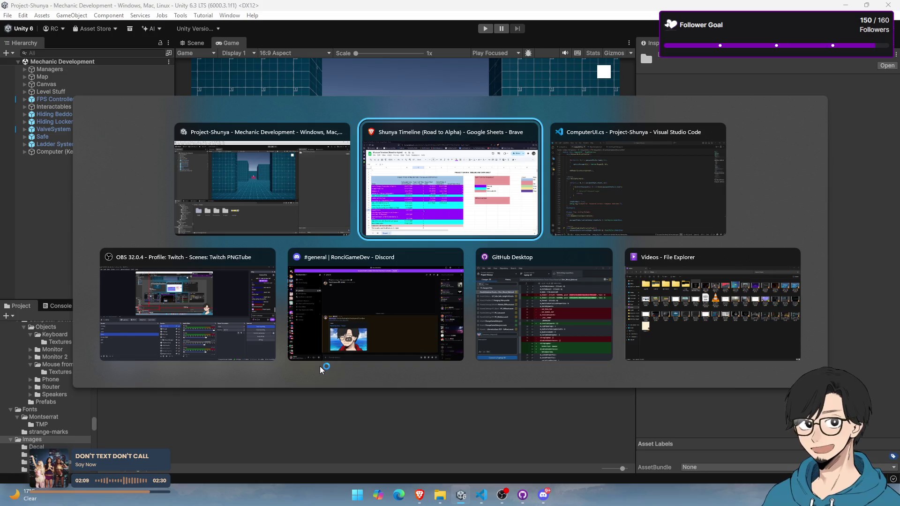
key(Tab)
key(Tab)
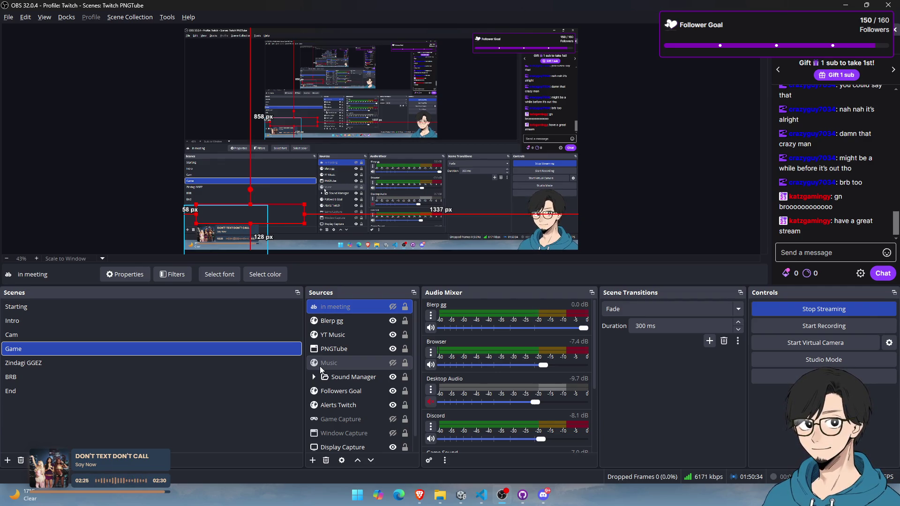
Mute the OBS Mic/Aux input for about half a minute, then unmute it
scroll(429, 407, down, 3)
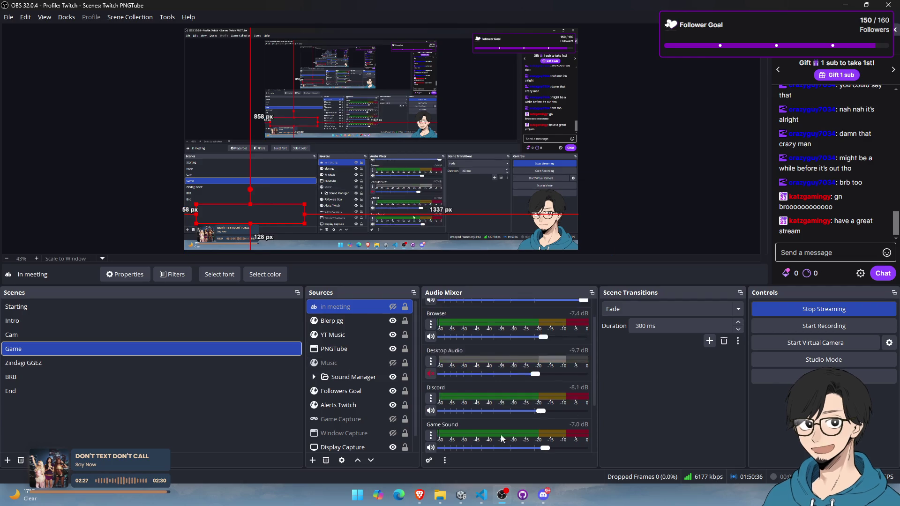
click(431, 411)
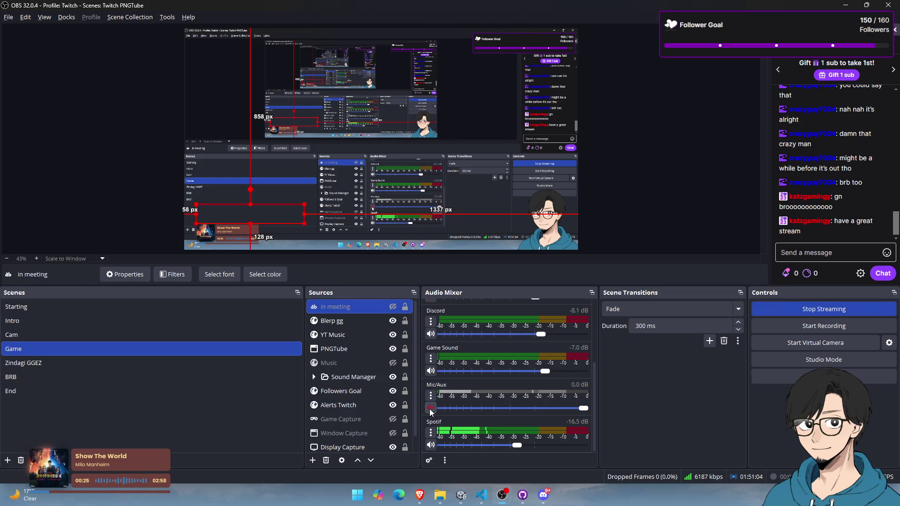
click(431, 408)
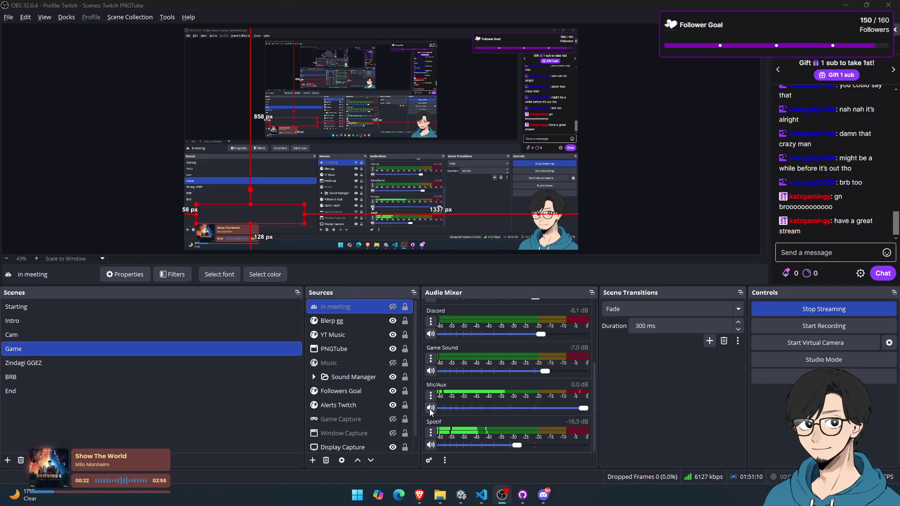
key(alt+Tab)
key(alt+Tab)
Check the estimated duration of the 'Making notes for Password' task in the task sheet
key(Tab)
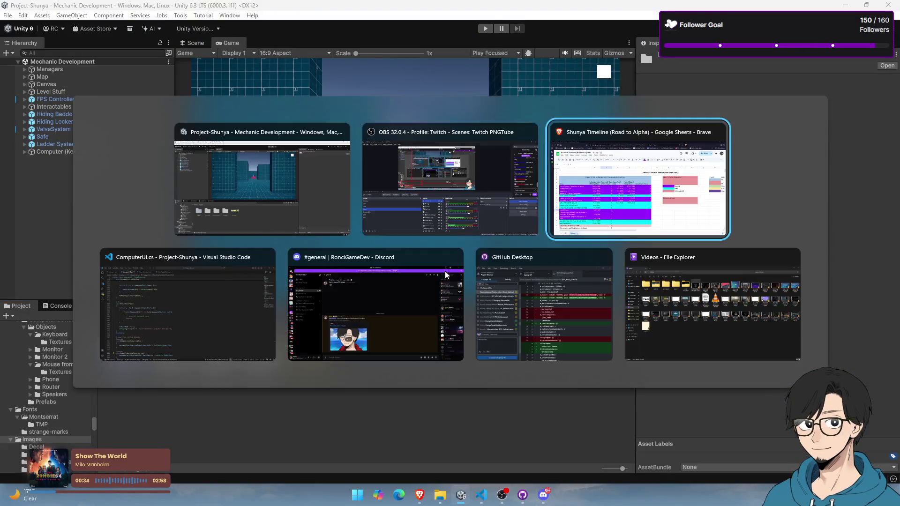
scroll(284, 241, up, 3)
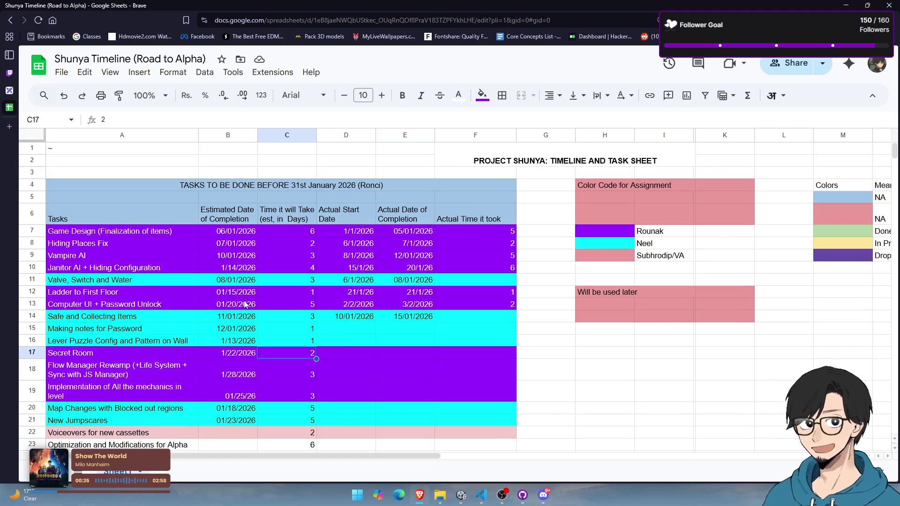
click(188, 329)
click(300, 331)
Browse the Project Touch the grass server's ideas-and-brainstorming, updates, general and resources channels in Discord
key(alt+Tab)
key(Tab)
key(Tab)
key(Tab)
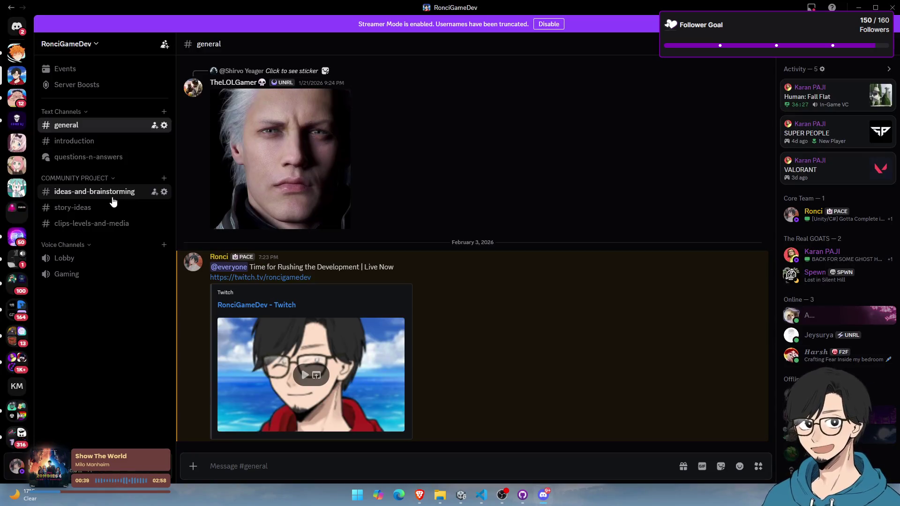
click(114, 193)
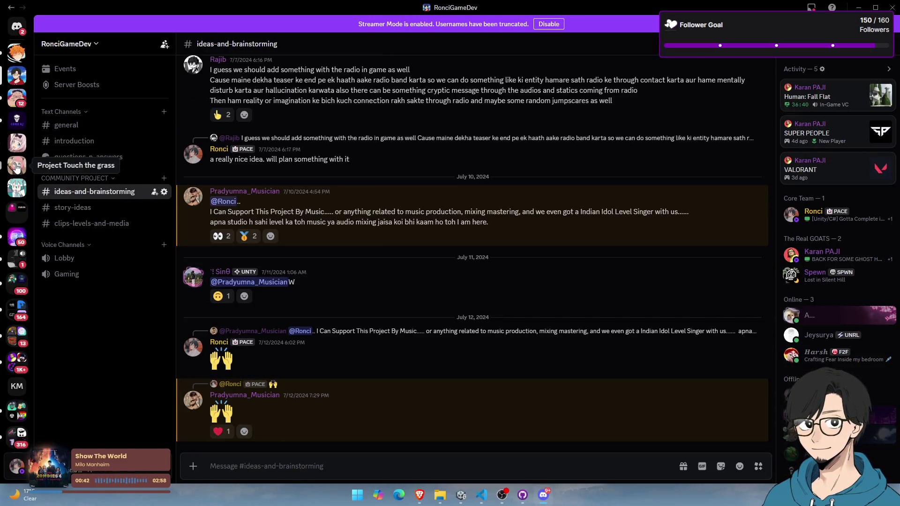
click(17, 165)
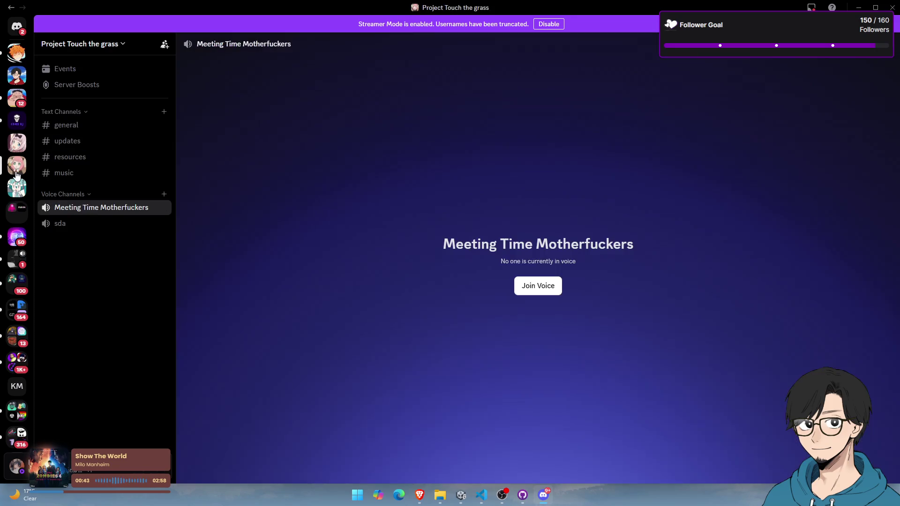
click(113, 142)
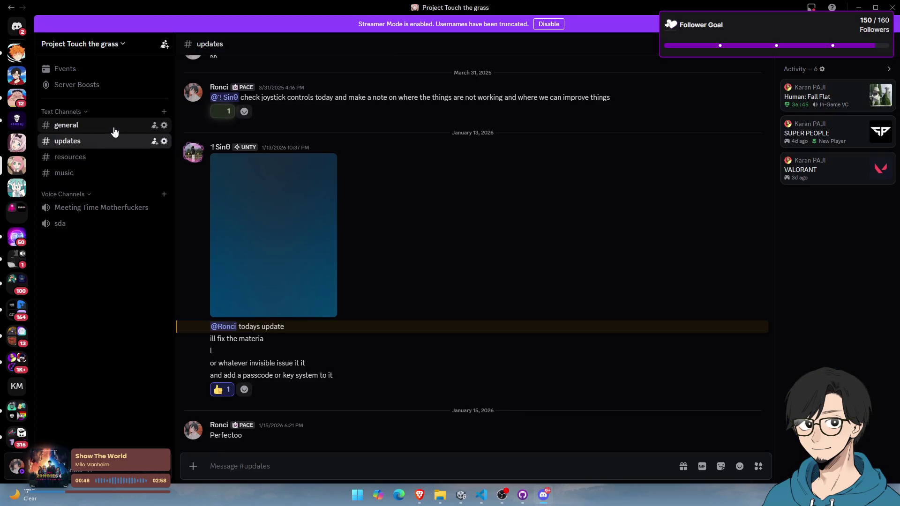
click(112, 127)
click(108, 156)
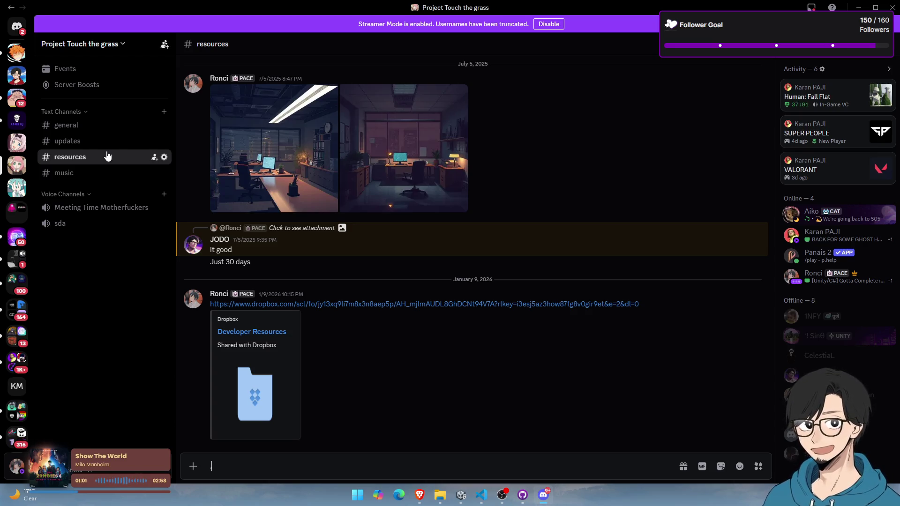
key(alt+Tab)
key(alt+Tab)
key(alt+Tab)
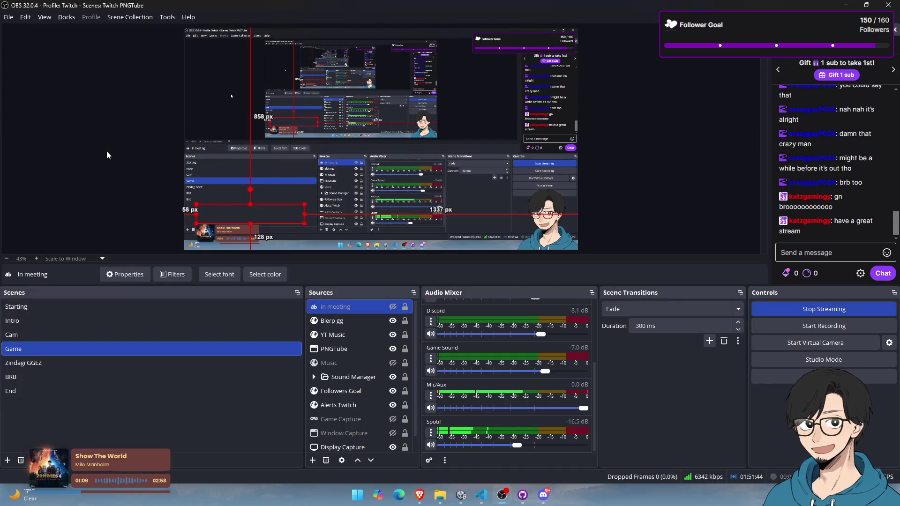
key(alt+Tab)
Open the teammate's direct messages and view the board and number-strip screenshots
click(12, 35)
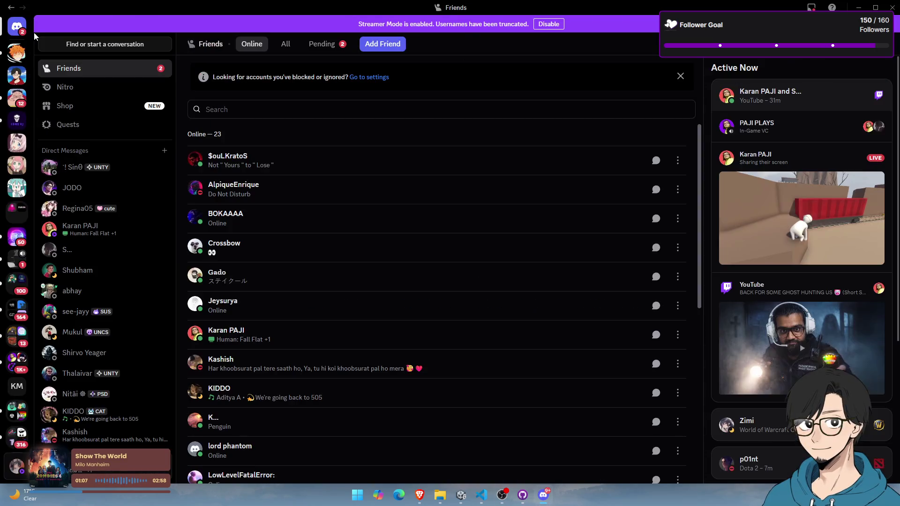
scroll(792, 230, down, 5)
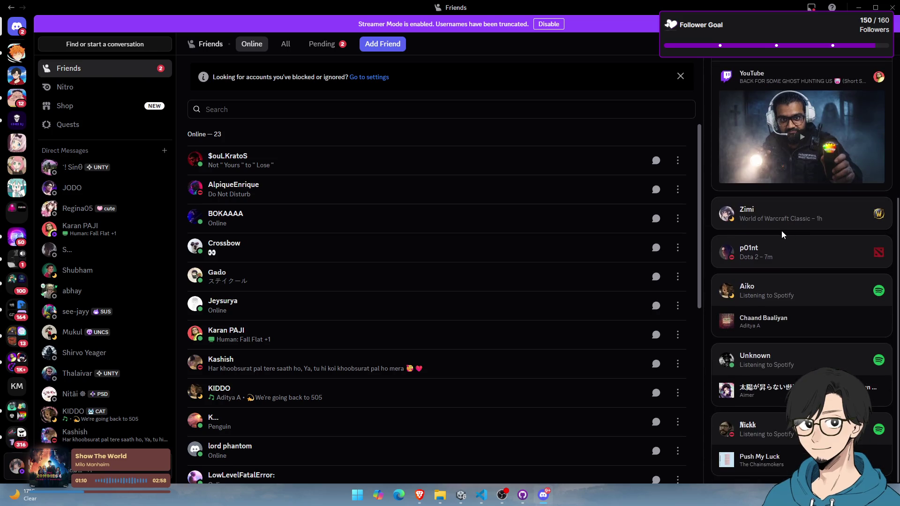
scroll(776, 282, up, 5)
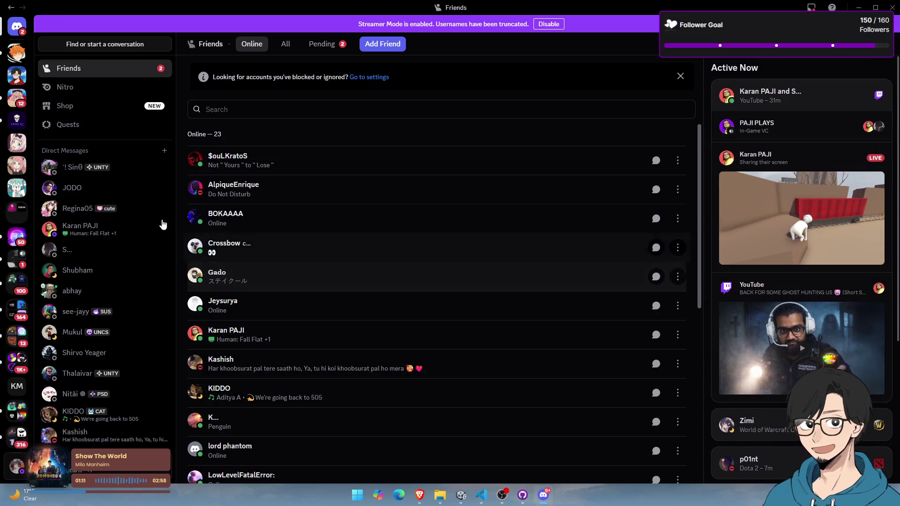
key(alt+Tab)
key(alt+Tab)
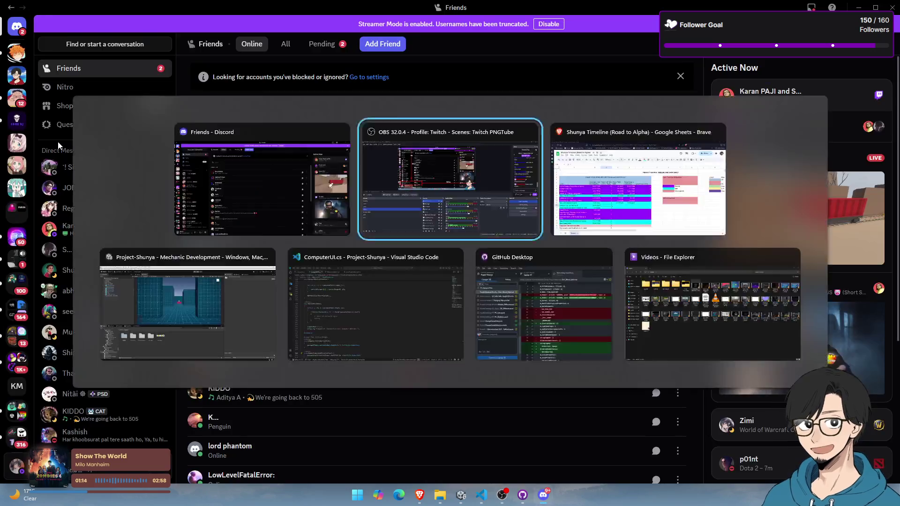
click(73, 167)
scroll(240, 232, up, 20)
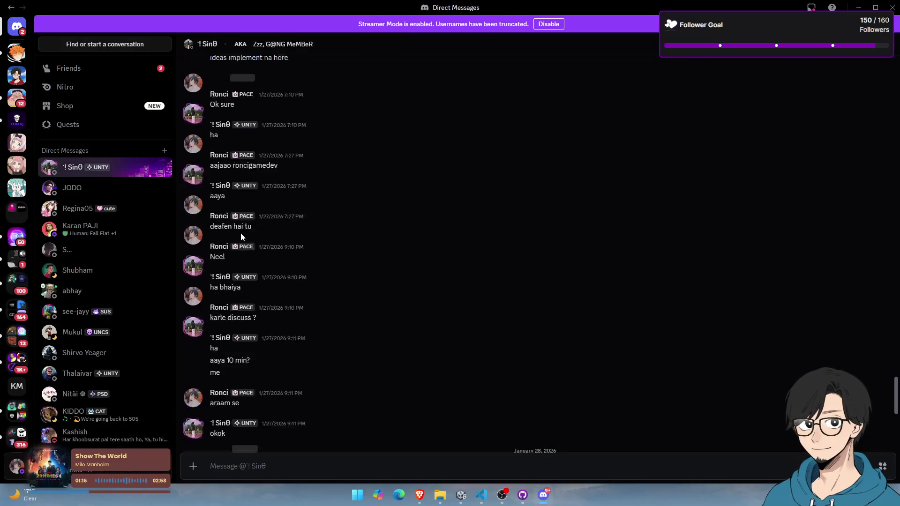
scroll(243, 234, down, 5)
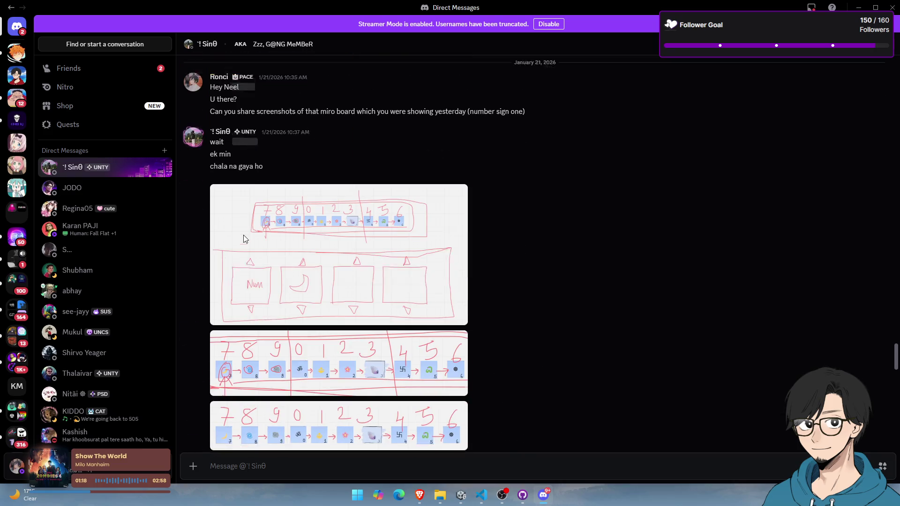
click(248, 242)
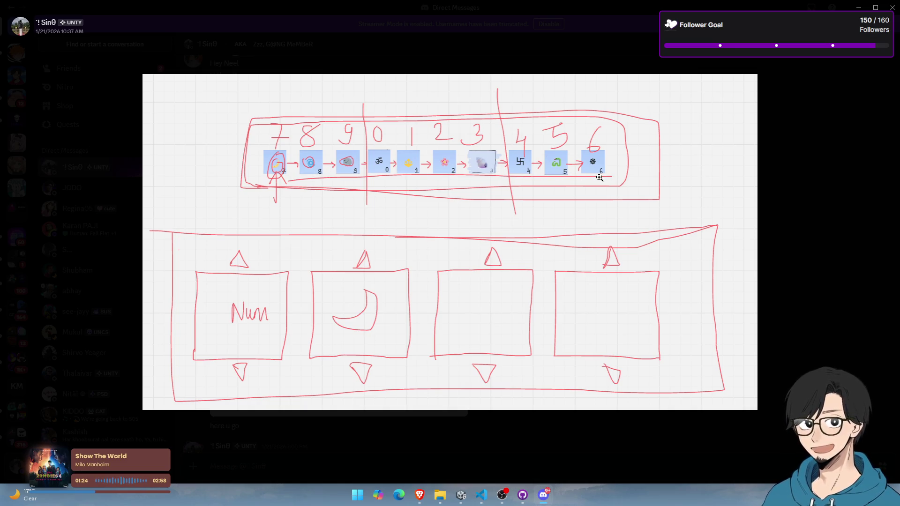
key(Escape)
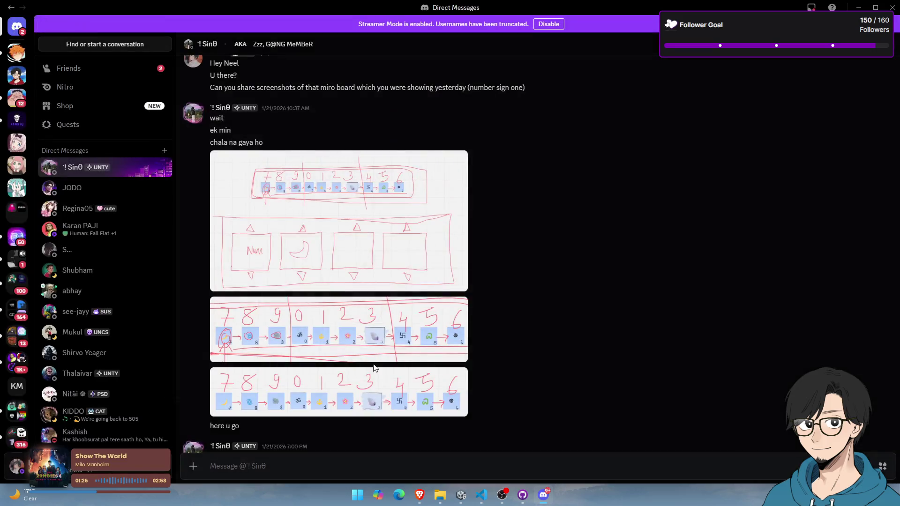
scroll(374, 368, down, 2)
click(354, 317)
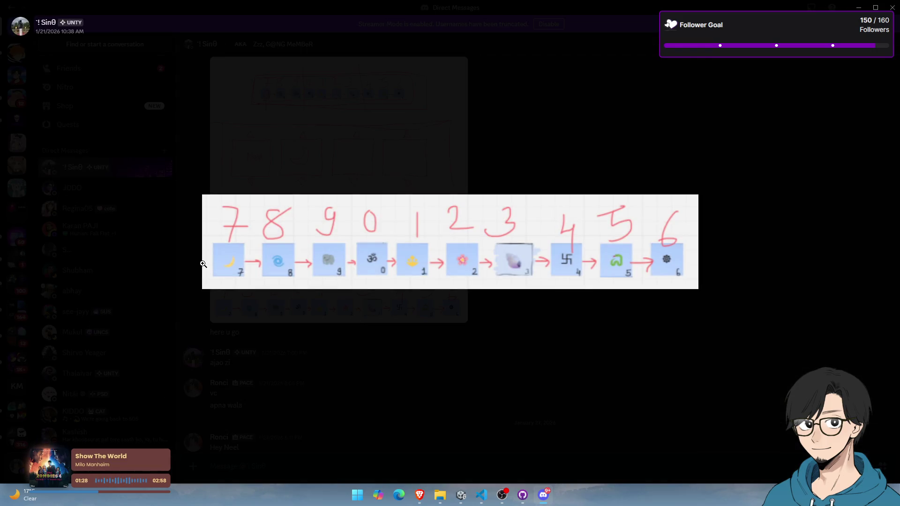
key(Left)
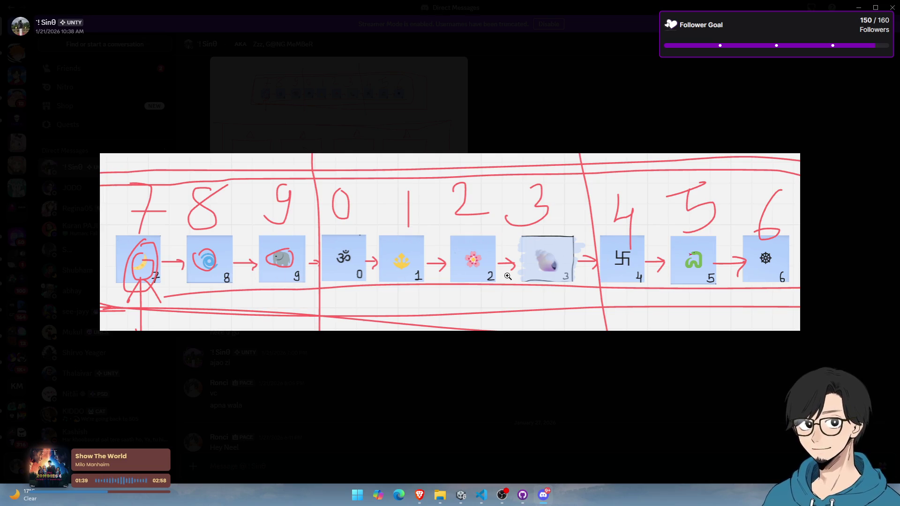
key(Escape)
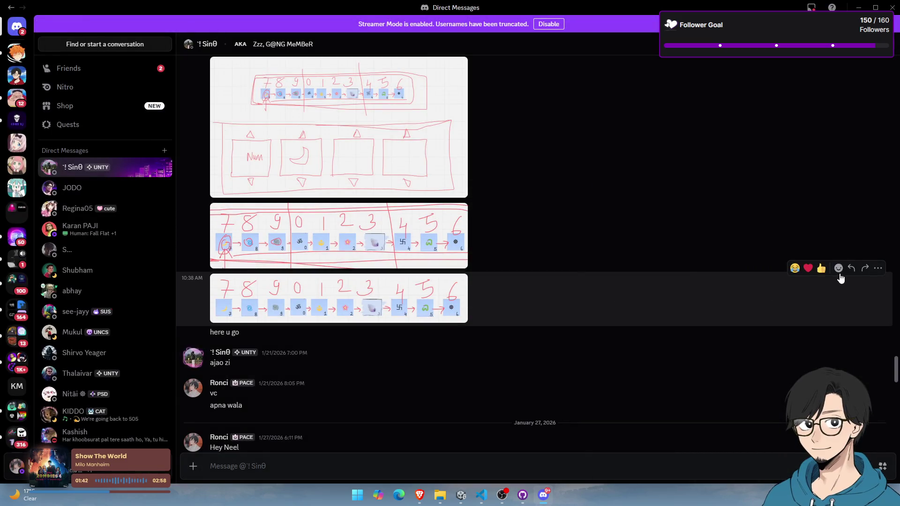
Reply to the number-strip screenshot asking for the signs as zipped PNGs, then return to Friends
click(851, 268)
text(in signs ki png hai kya ? zip karke bhejna agar ho toh)
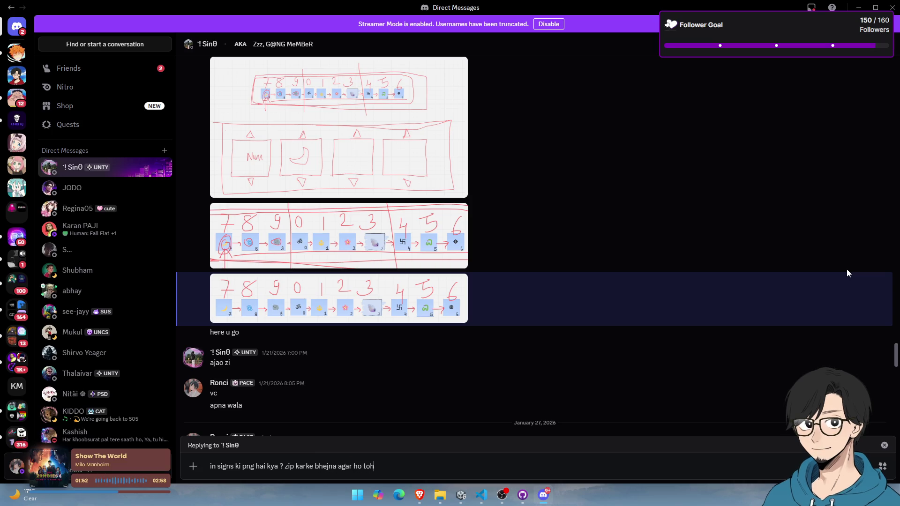
key(Return)
click(69, 68)
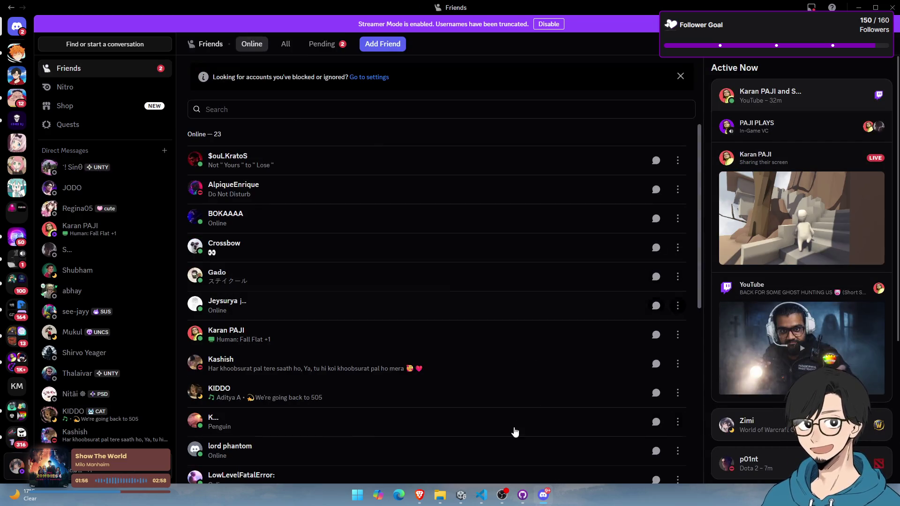
In OBS, set the Discord audio source to capture '[Discord.exe]: Friends - Discord'
click(503, 494)
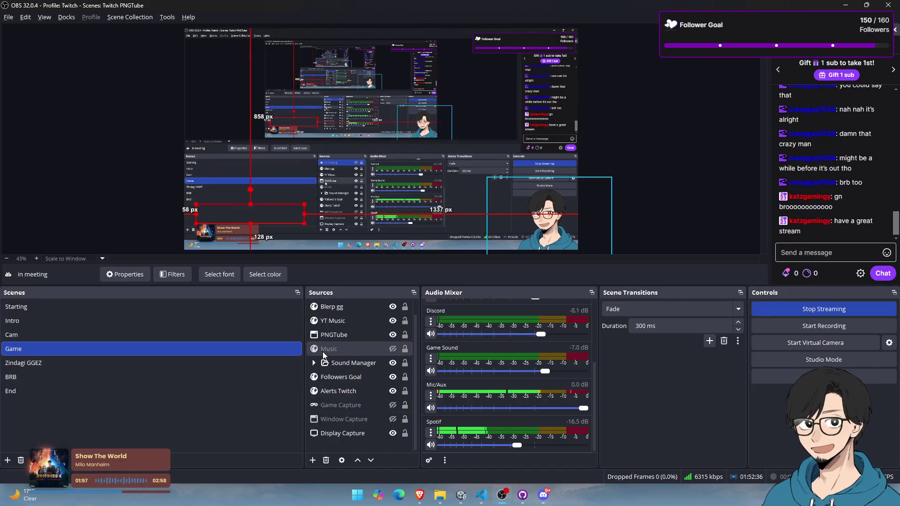
click(314, 363)
click(343, 391)
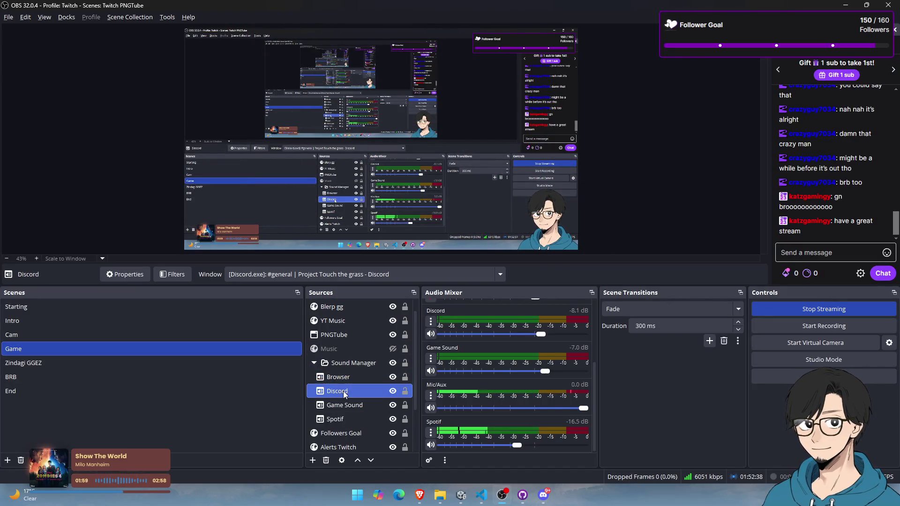
click(362, 275)
click(281, 319)
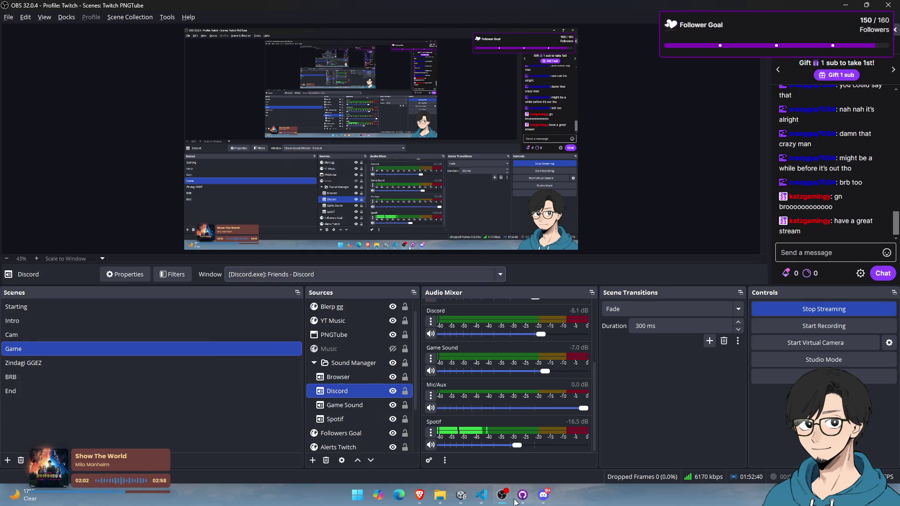
Join the PAJI PLAYS voice call from Discord's Active Now list
mouse_move(511, 502)
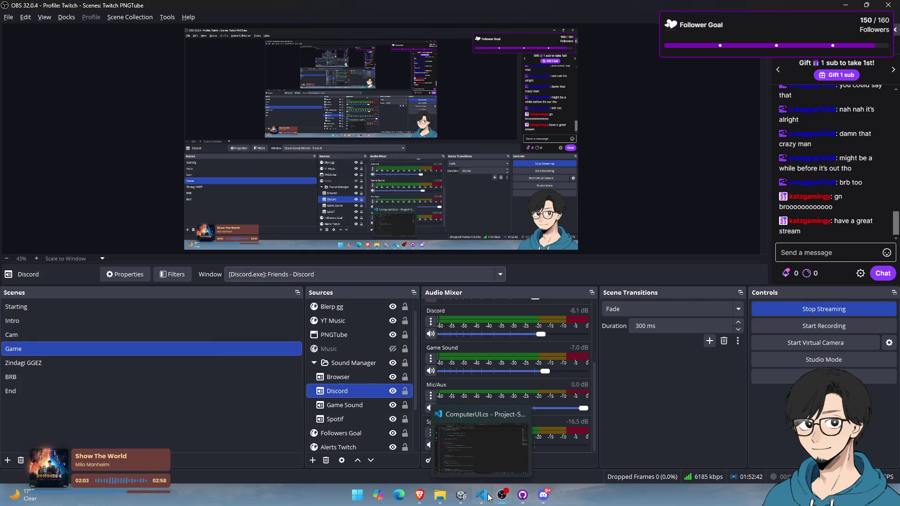
click(545, 498)
click(778, 129)
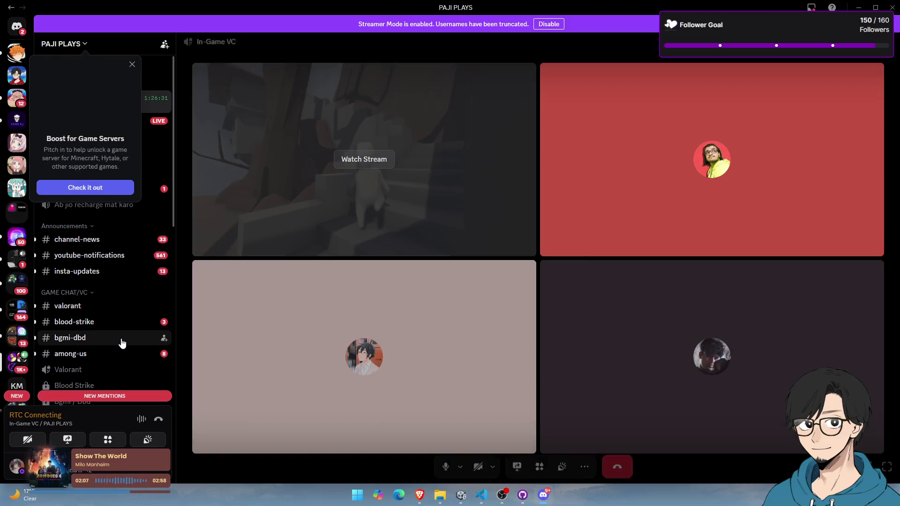
Bring up the YouTube Music player from the hidden background apps
scroll(125, 342, down, 5)
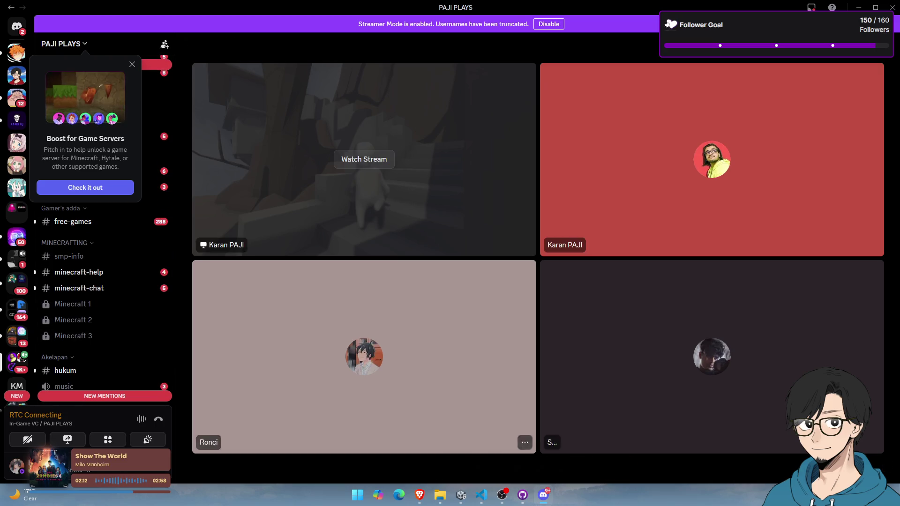
click(772, 495)
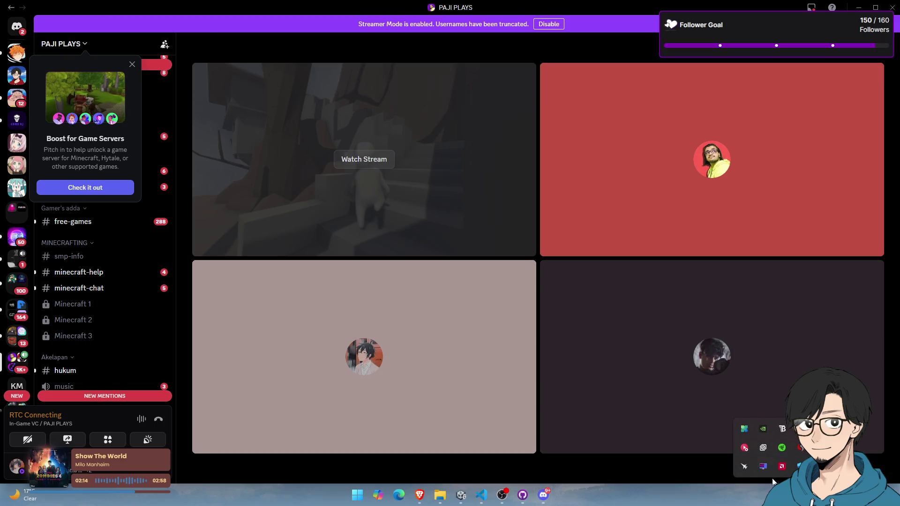
click(745, 448)
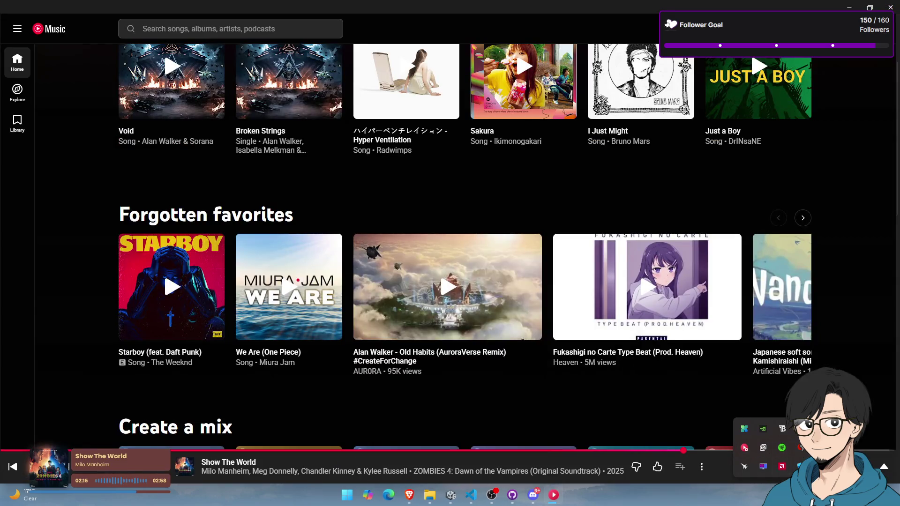
mouse_move(739, 470)
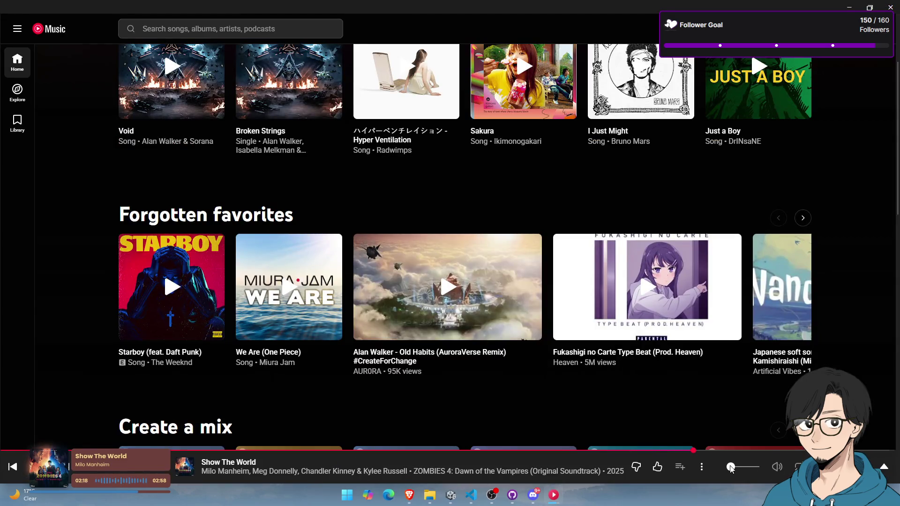
key(alt+Tab)
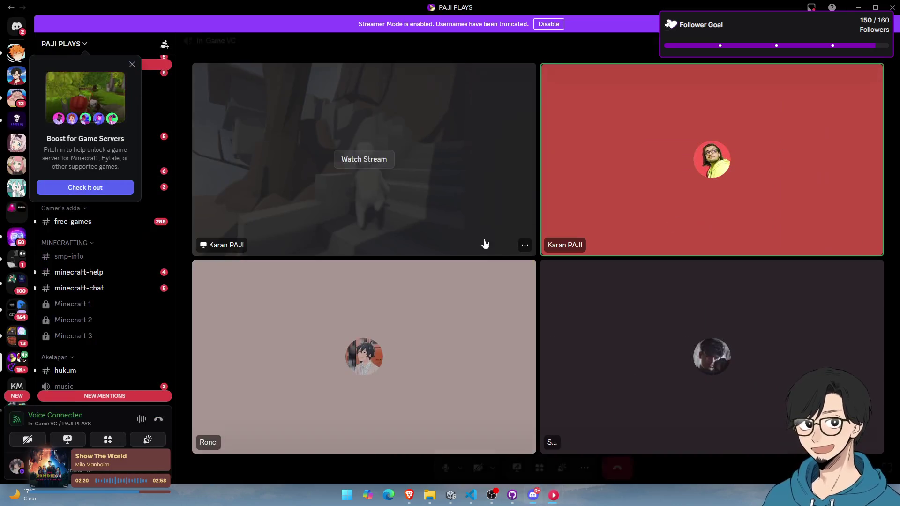
Dismiss the Boost for Game Servers popup and open the live Human: Fall Flat stream in focus view
scroll(129, 310, down, 3)
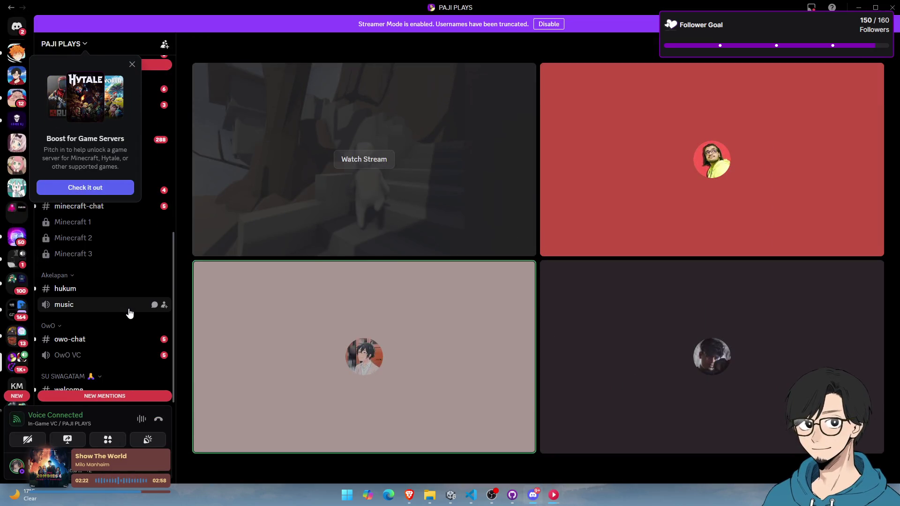
scroll(130, 311, up, 10)
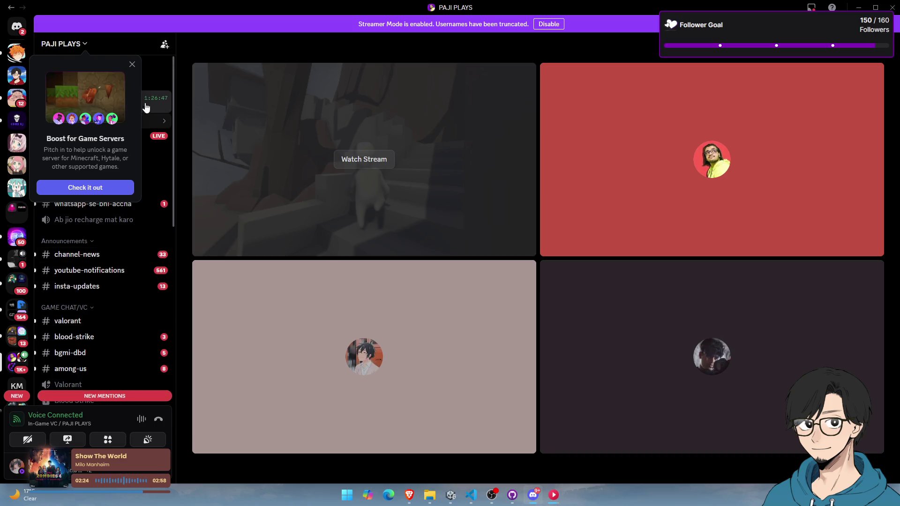
click(133, 64)
click(394, 175)
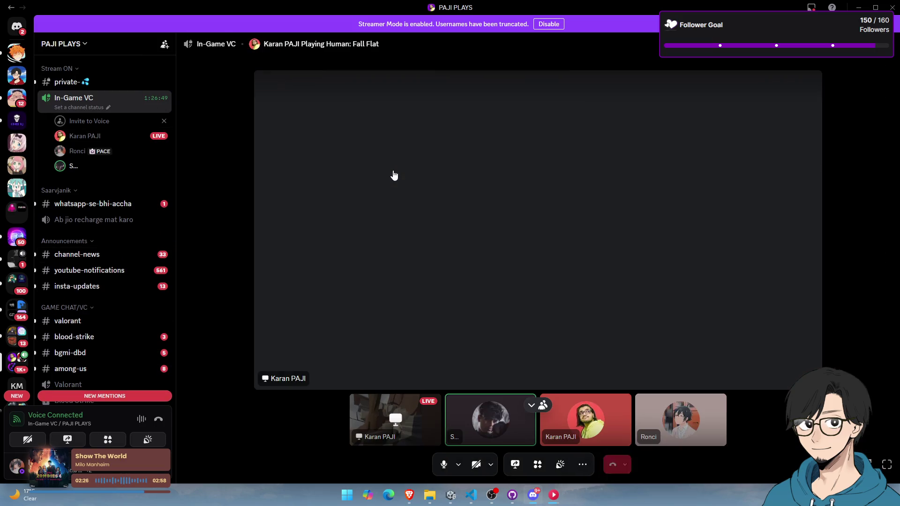